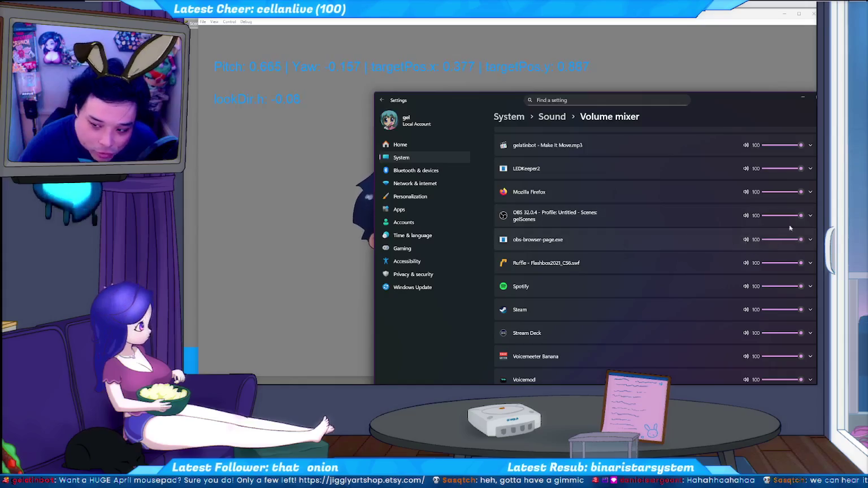
# Step: Mute obs-browser-page.exe in the volume mixer, move the mixer aside, and bring the avatar app forward
pyautogui.click(744, 240)
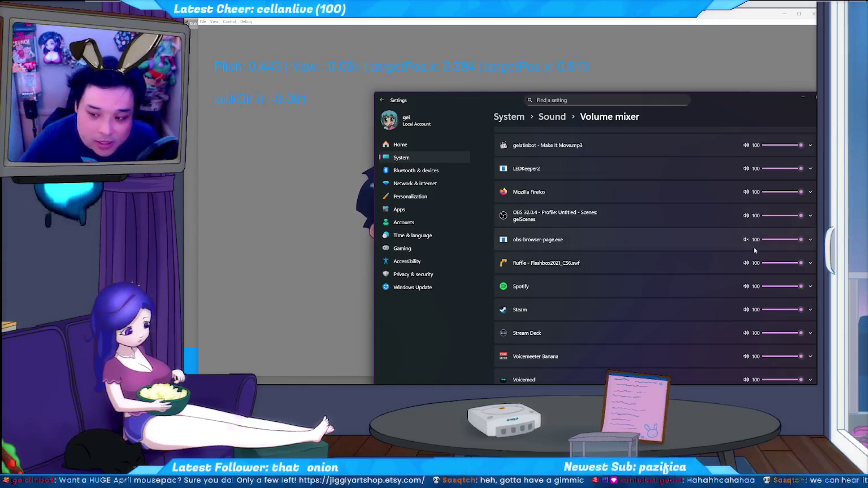
pyautogui.moveTo(705, 96); pyautogui.dragTo(614, 171)
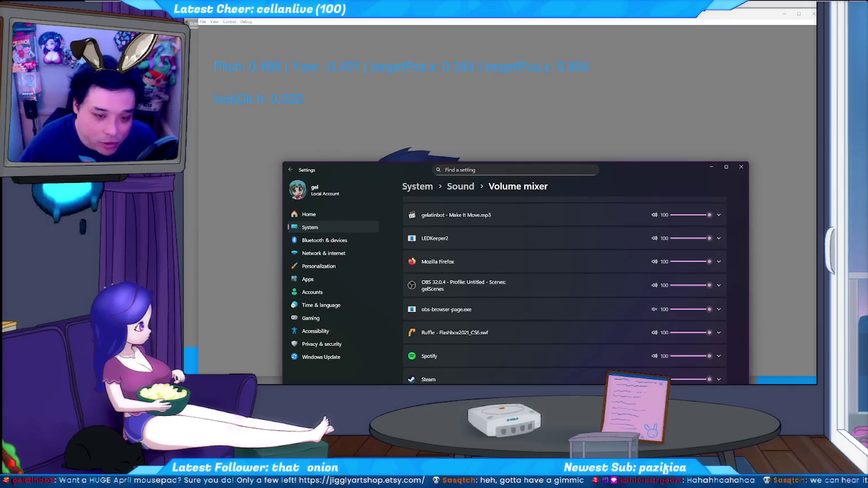
pyautogui.click(284, 154)
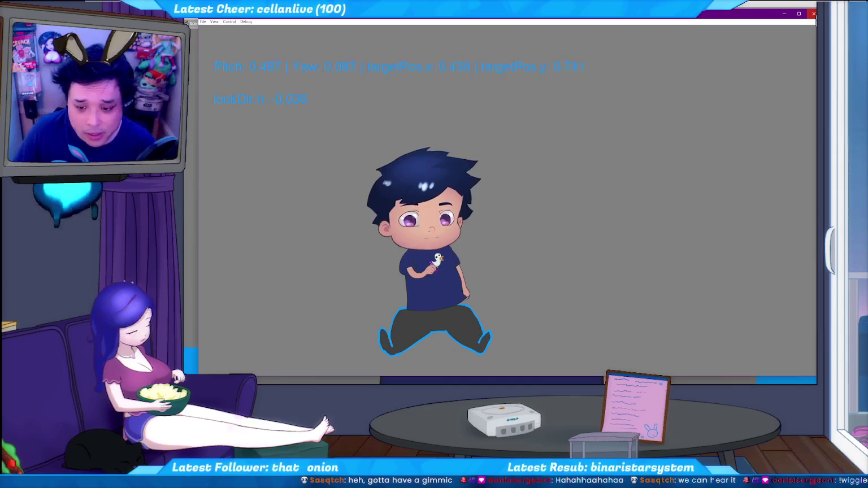
# Step: Close the debug tracking window to reveal the gelTuber avatar close-up
pyautogui.click(814, 13)
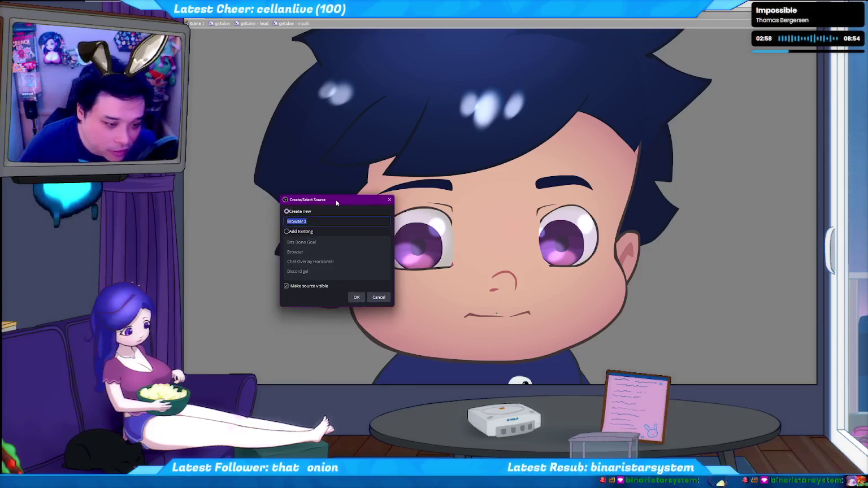
# Step: Browse the existing sources, select 'Stream together', then cancel without adding it
pyautogui.click(309, 232)
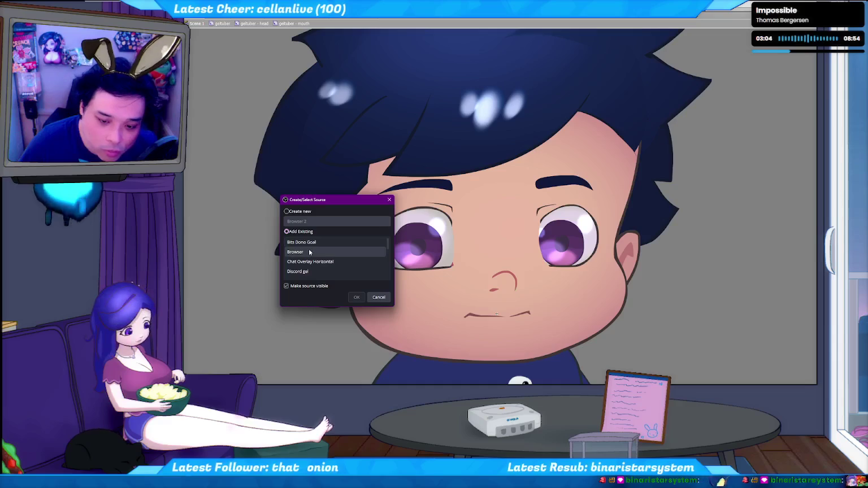
pyautogui.click(310, 252)
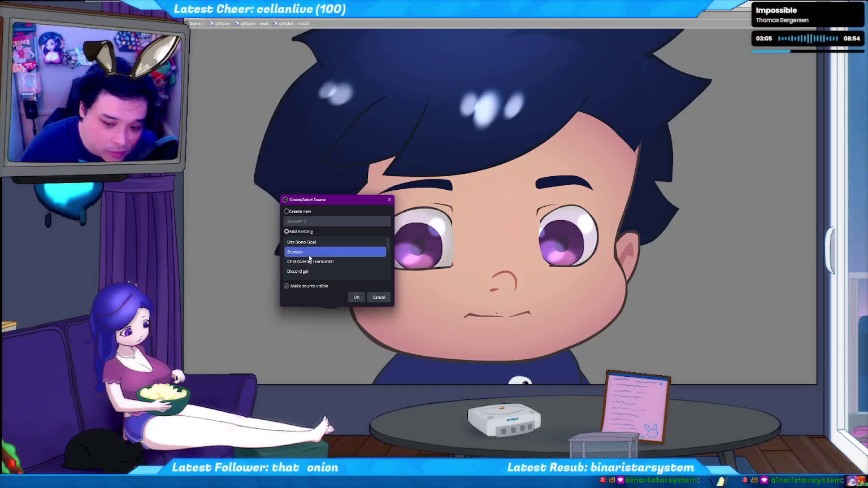
pyautogui.click(310, 261)
pyautogui.click(314, 274)
pyautogui.scroll(-1, 322, 265)
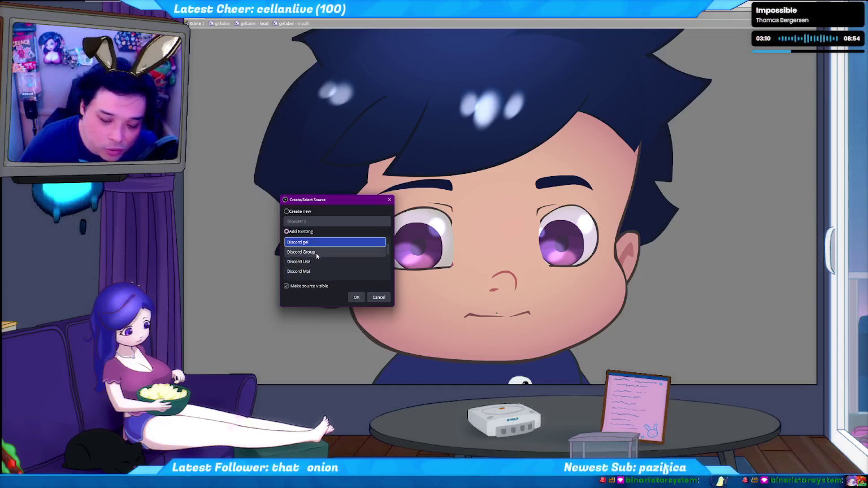
pyautogui.scroll(-1, 317, 252)
pyautogui.scroll(-1, 316, 252)
pyautogui.scroll(-1, 317, 252)
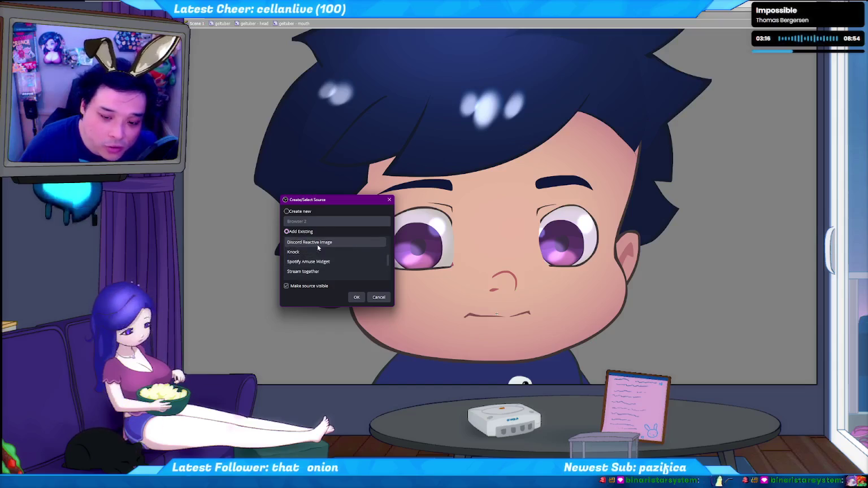
pyautogui.click(313, 271)
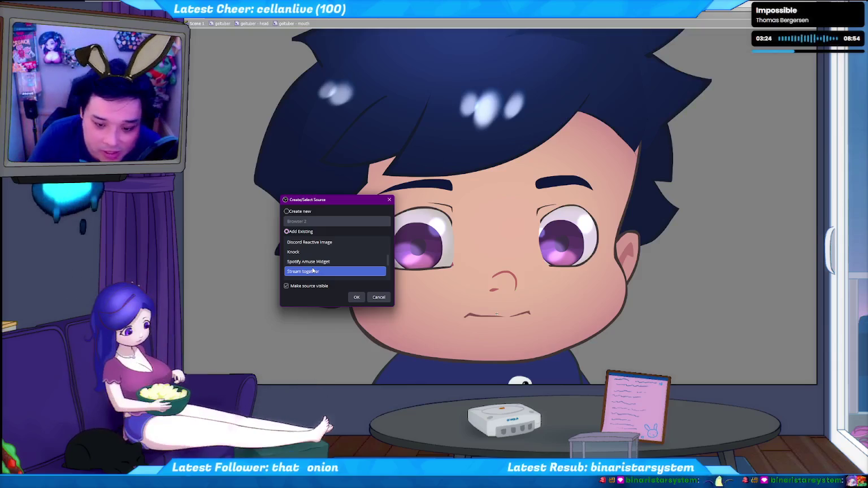
pyautogui.click(378, 298)
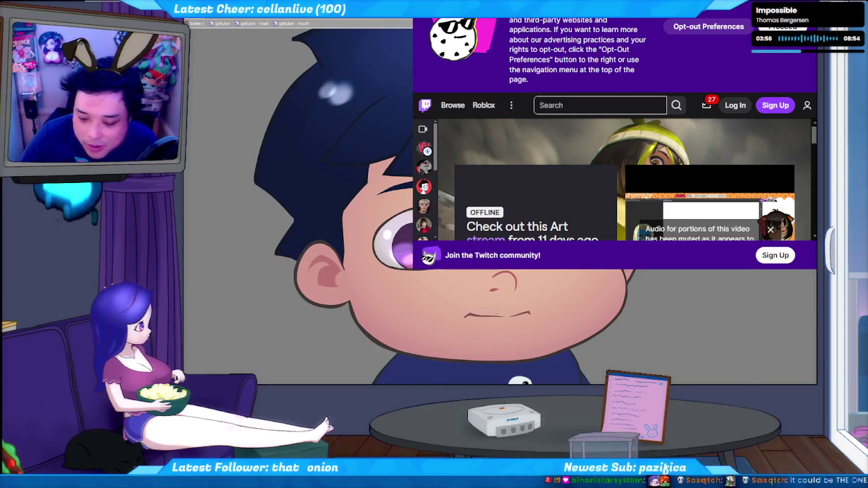
# Step: Switch from the Twitch page to the system volume mixer
pyautogui.hotkey('alt', 'Tab')
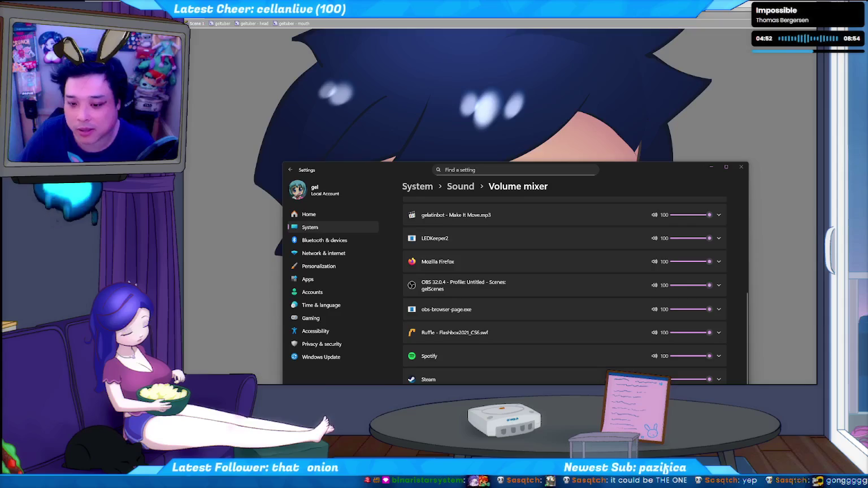
# Step: Close the Settings Volume mixer window to uncover the avatar face
pyautogui.click(740, 167)
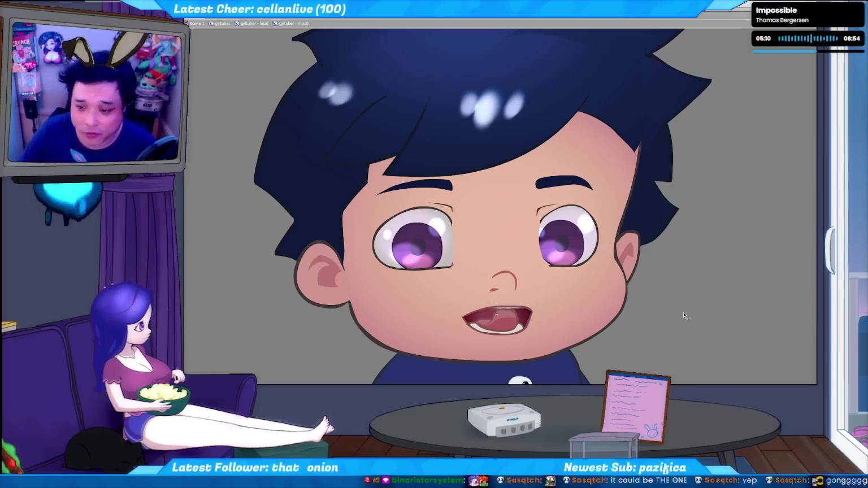
# Step: Enter the avatar's left eye symbol 'gdtuber - eyeL' for editing
pyautogui.doubleClick(416, 224)
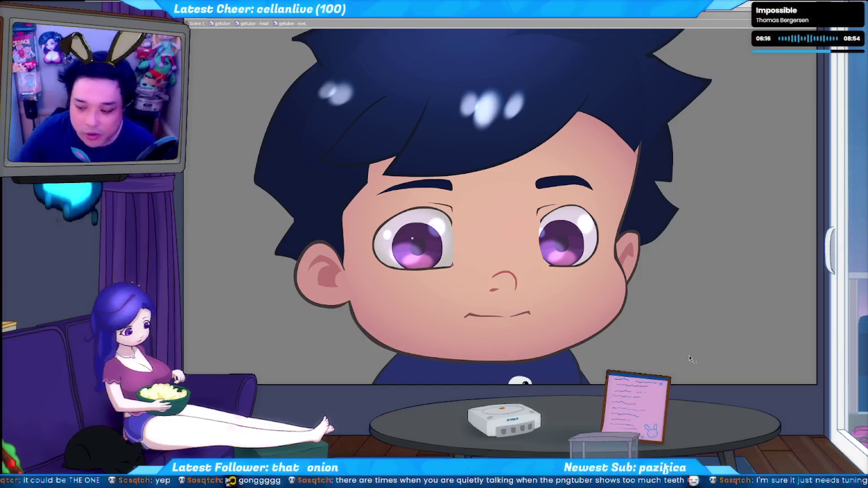
pyautogui.hotkey('alt', 'Tab')
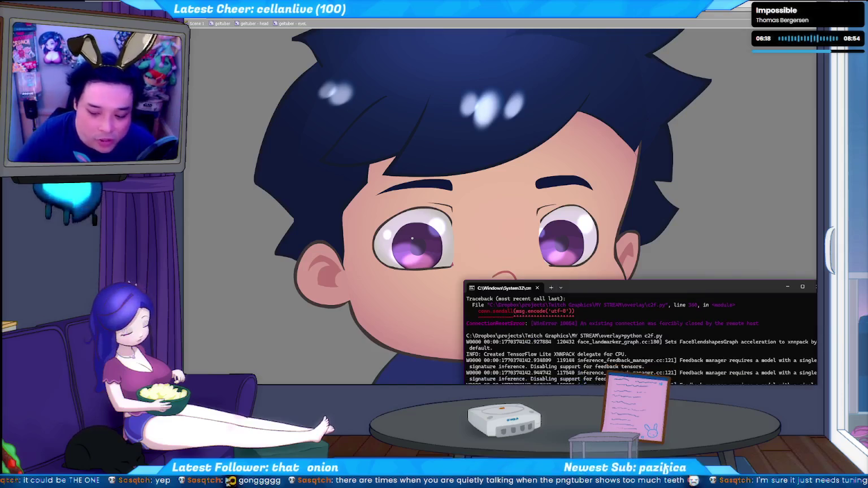
# Step: Let the python c2f.py face-tracking script restart, then return to the avatar's code
pyautogui.click(715, 232)
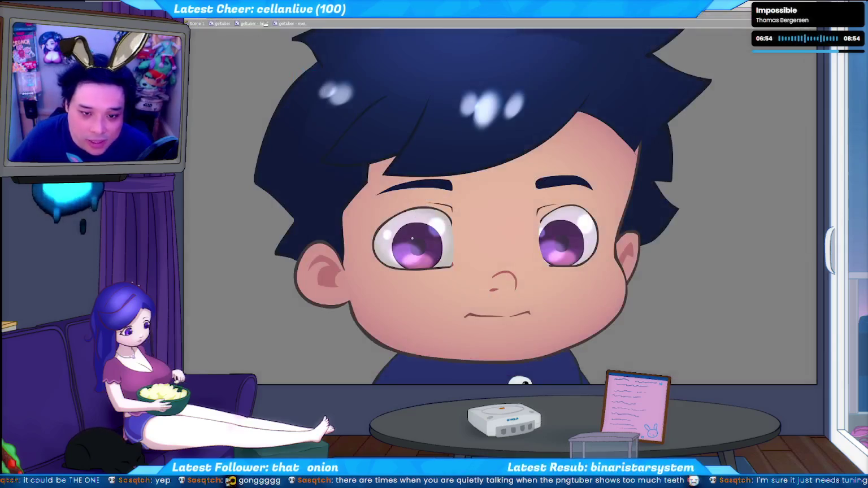
pyautogui.press('F9')
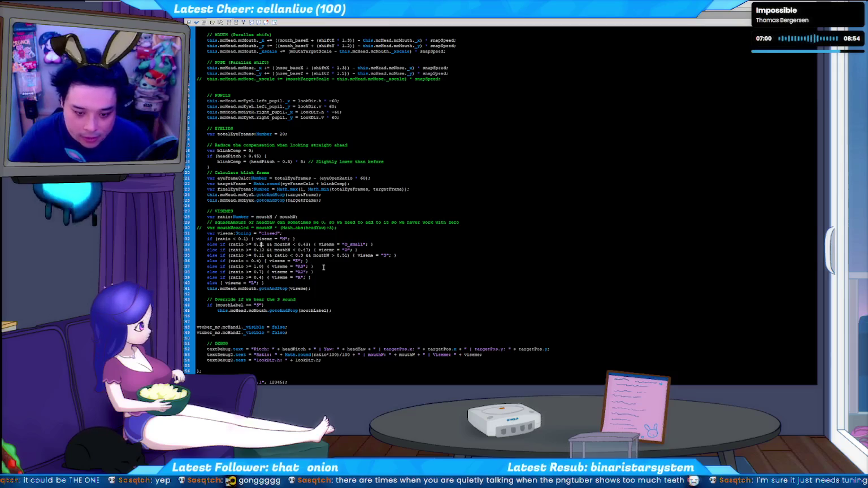
# Step: Change the mouthW threshold on line 35 of the viseme code to 0.5
pyautogui.press('Down')
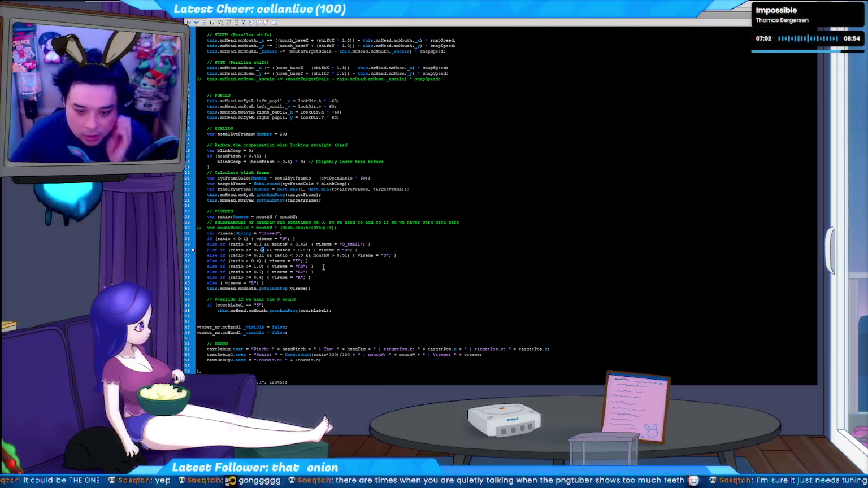
pyautogui.press('Down')
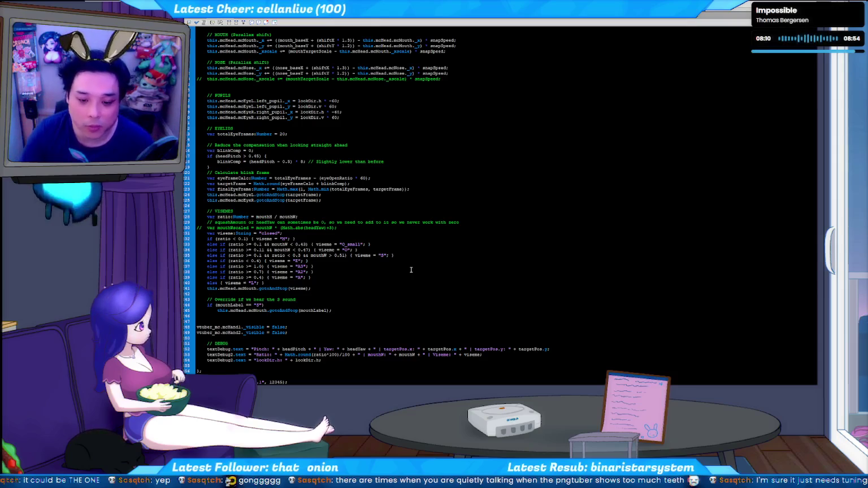
pyautogui.press('Right')
pyautogui.press('Right')
pyautogui.press('Right')
pyautogui.press('BackSpace')
pyautogui.write('3')
pyautogui.press('Left')
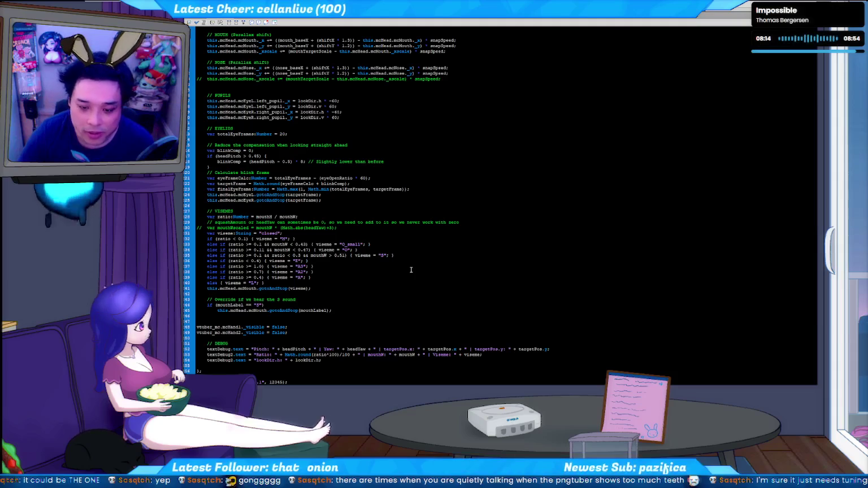
pyautogui.press('Left')
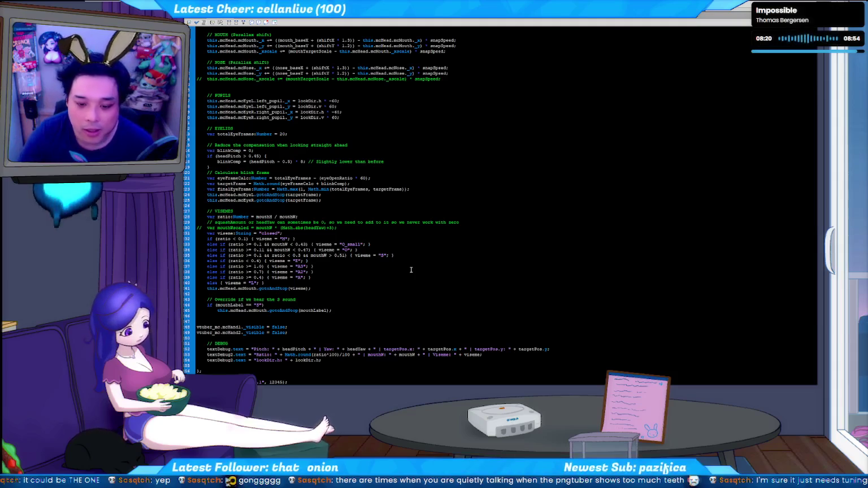
pyautogui.press('Delete')
pyautogui.write('5')
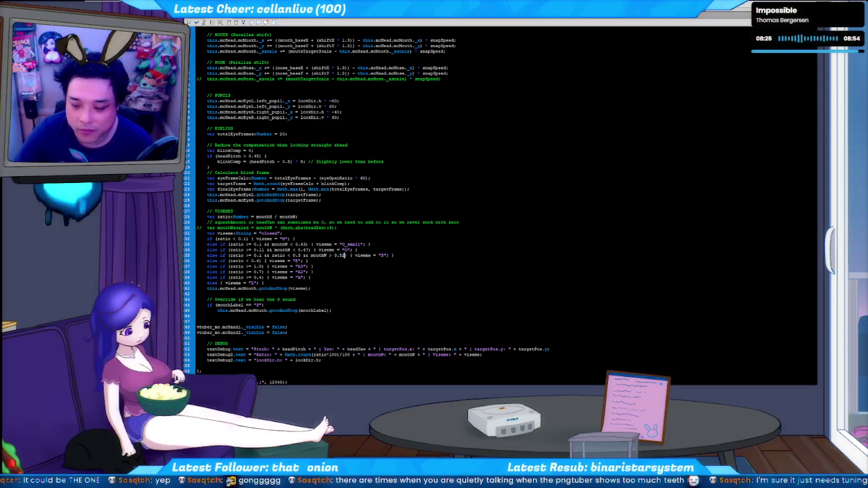
# Step: Rerun python c2f.py in the face-tracking console
pyautogui.hotkey('alt', 'Tab')
pyautogui.press('Up')
pyautogui.press('Return')
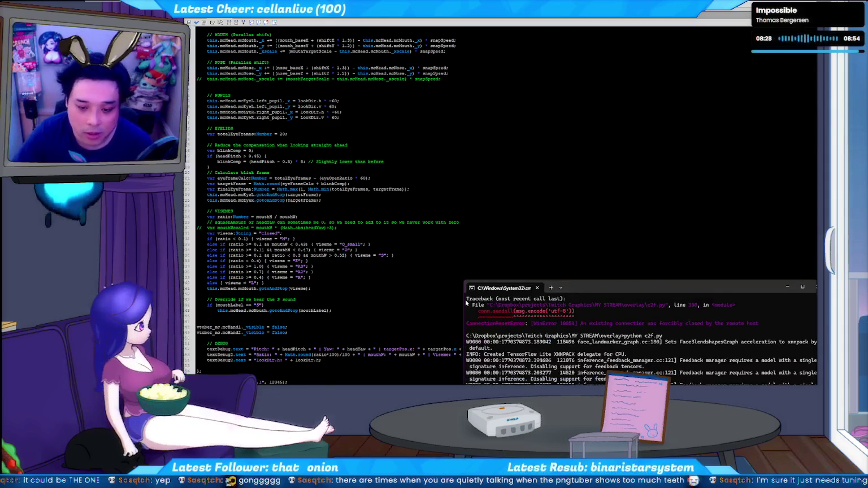
pyautogui.click(472, 250)
pyautogui.hotkey('ctrl', 'Return')
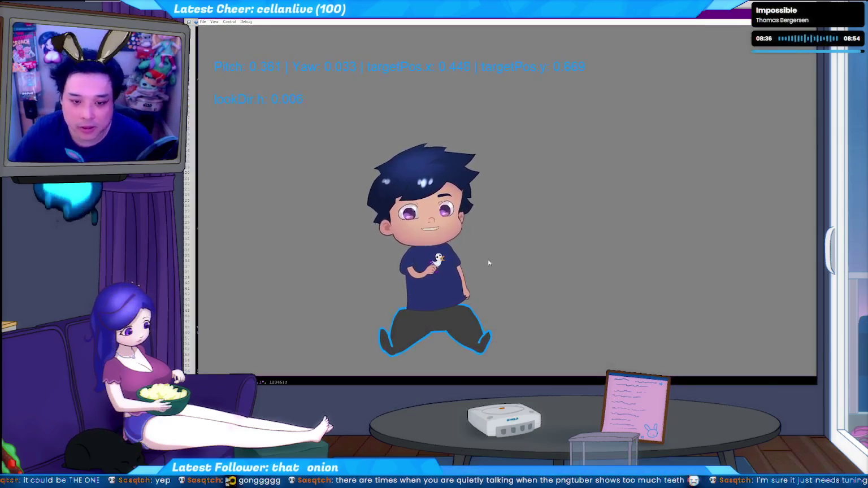
pyautogui.hotkey('ctrl', 'w')
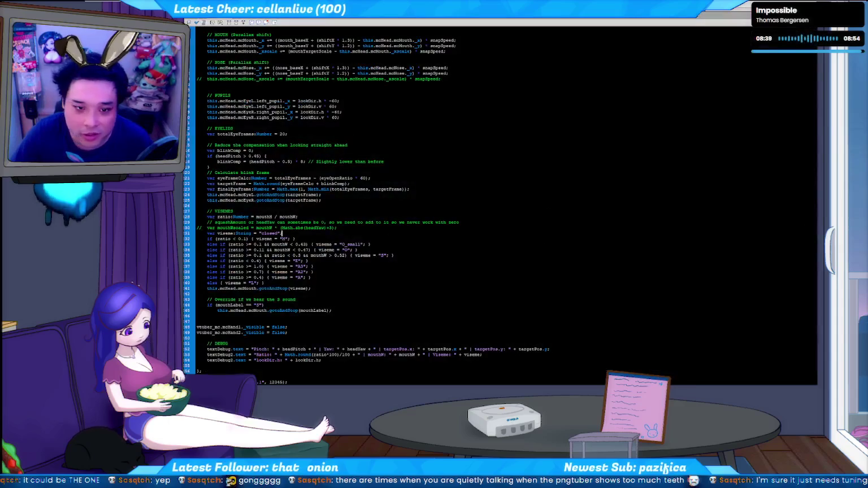
pyautogui.click(197, 19)
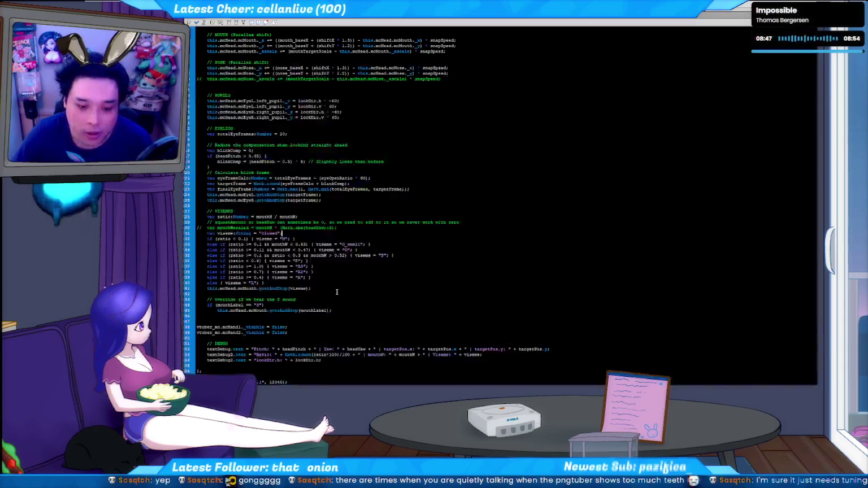
pyautogui.click(220, 20)
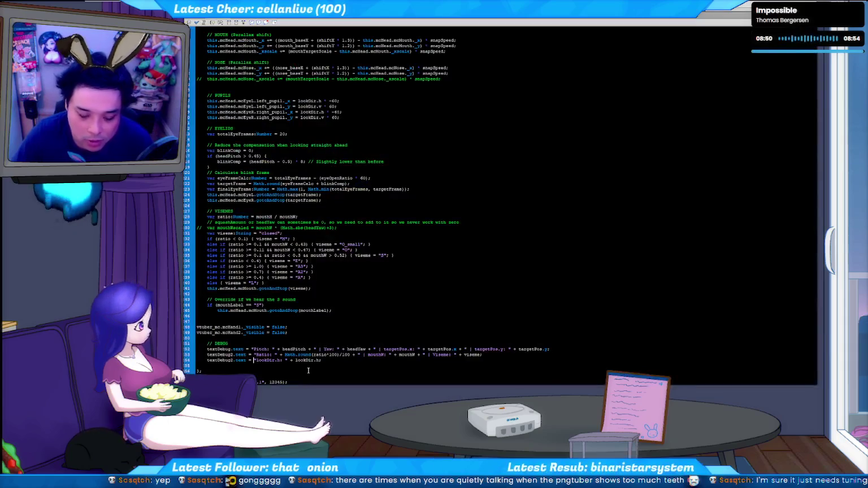
# Step: Comment out the textDebug lookDir line, test it, and rerun python c2f.py
pyautogui.write('//')
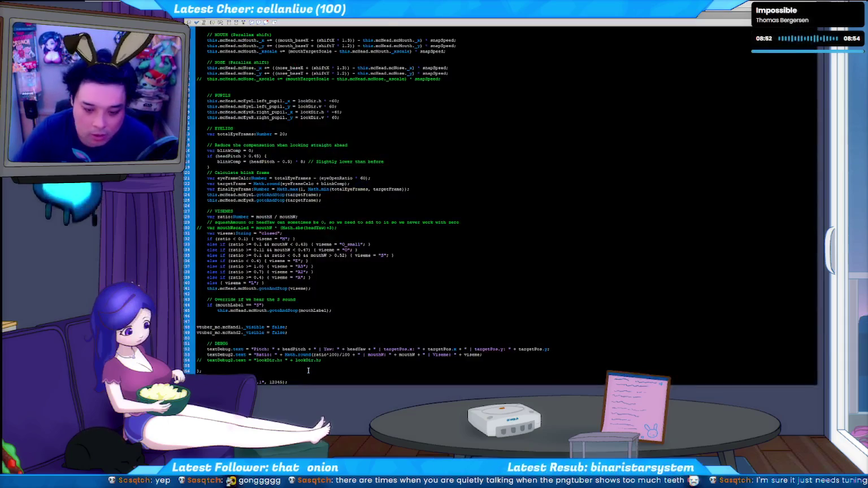
pyautogui.hotkey('ctrl', 'Return')
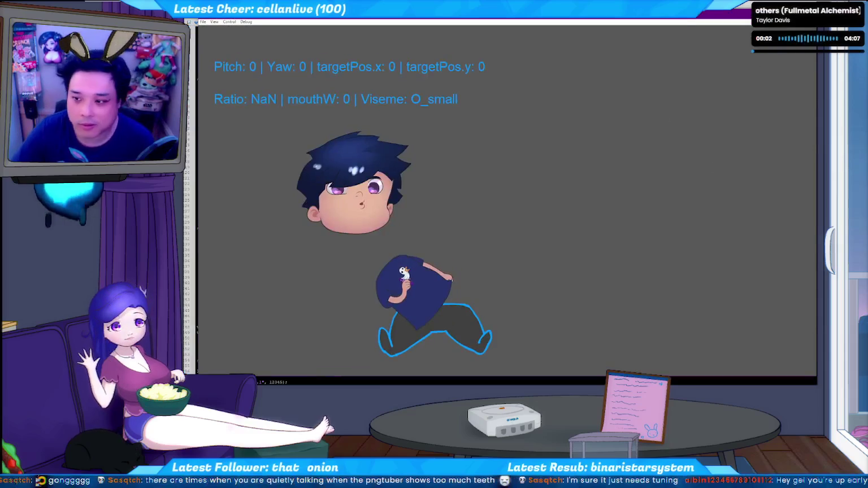
pyautogui.hotkey('ctrl', 'w')
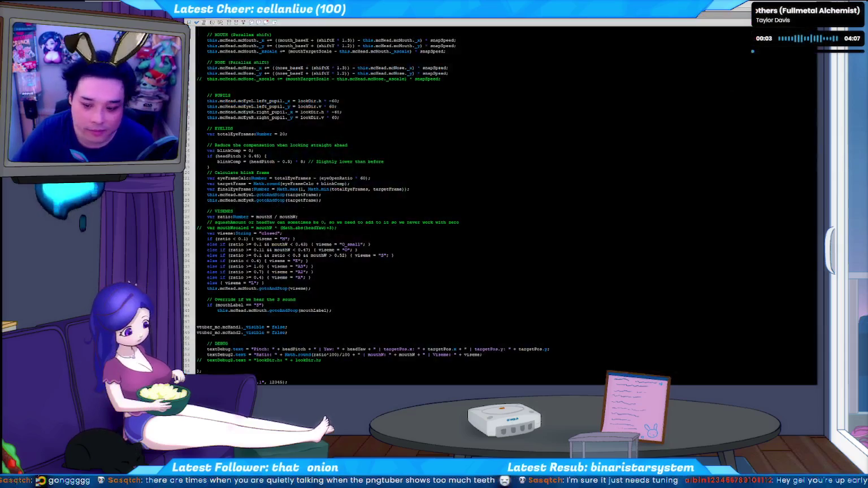
pyautogui.hotkey('alt', 'Tab')
pyautogui.press('Up')
pyautogui.press('Return')
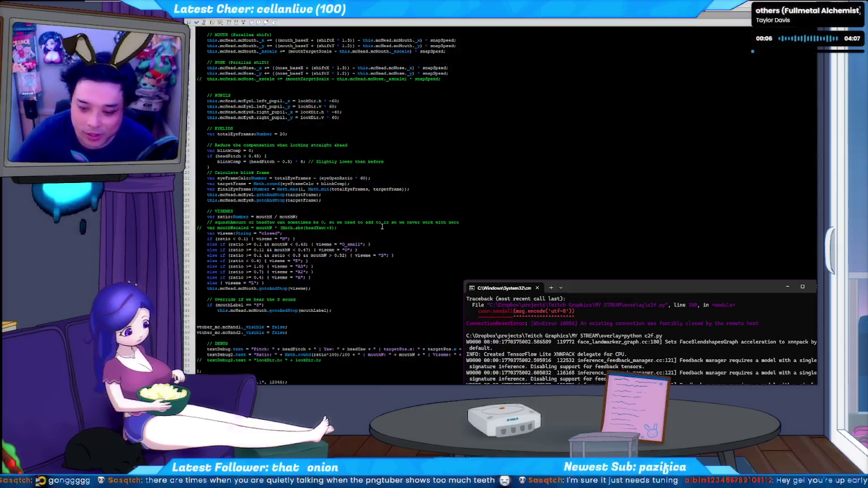
# Step: Test the avatar movie and read the Ratio, mouthW and Viseme readouts
pyautogui.click(492, 221)
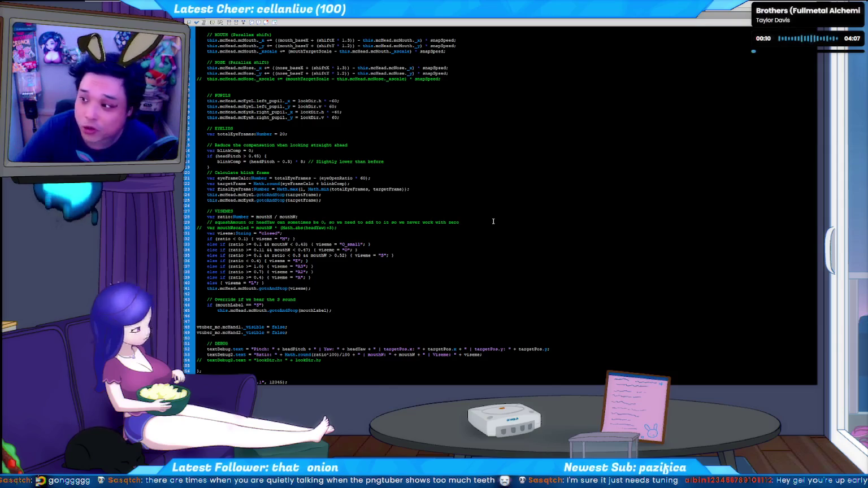
pyautogui.hotkey('ctrl', 'Return')
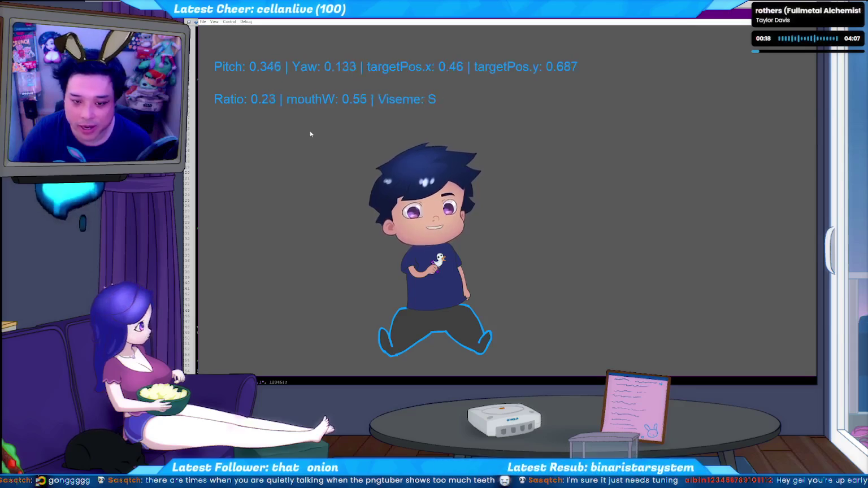
pyautogui.moveTo(258, 98); pyautogui.dragTo(276, 99)
pyautogui.doubleClick(276, 99)
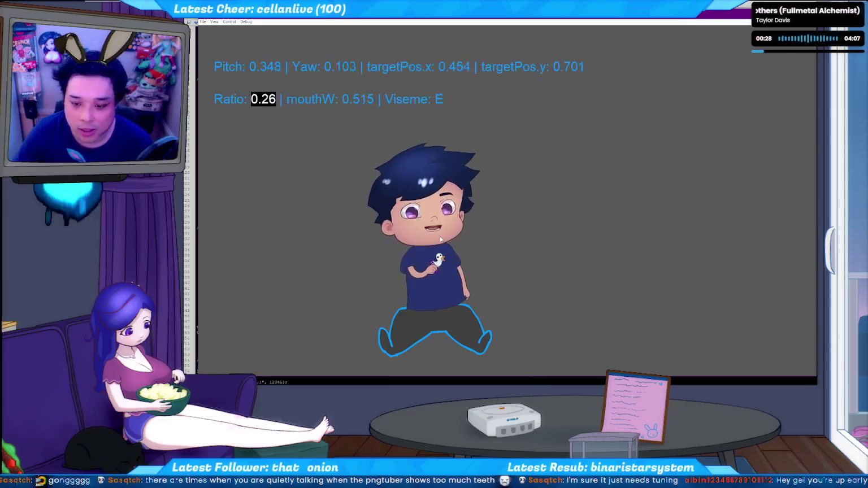
pyautogui.hotkey('ctrl', 'w')
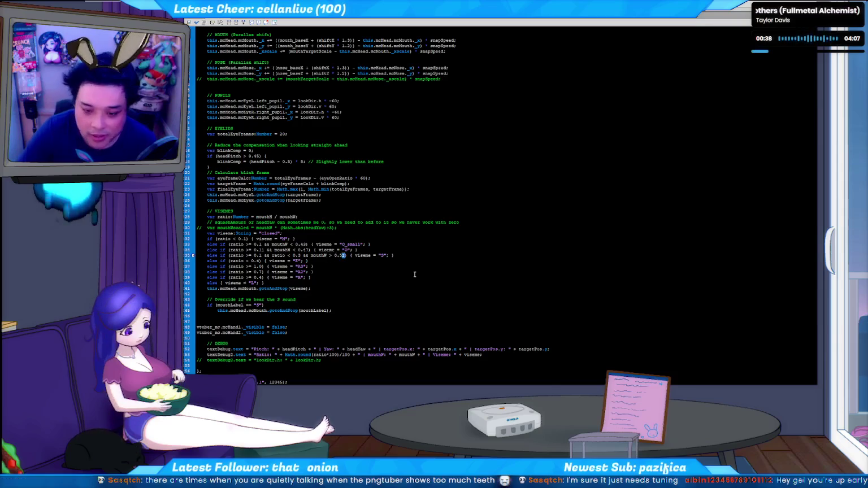
# Step: Raise line 35's mouthW threshold to 0.57 and restart the face-tracking script
pyautogui.write('7')
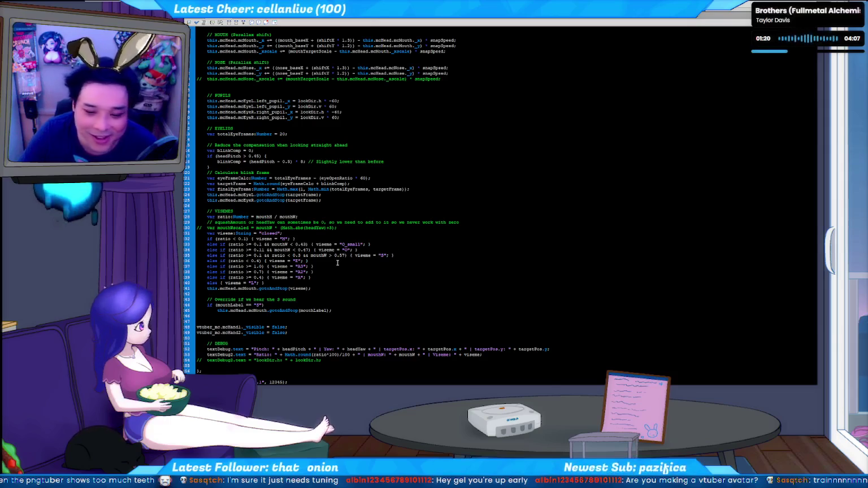
pyautogui.click(351, 259)
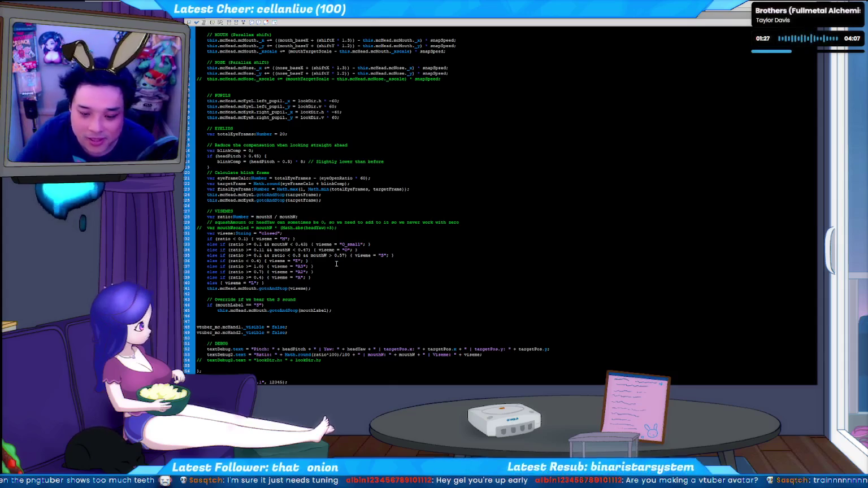
pyautogui.hotkey('alt', 'Tab')
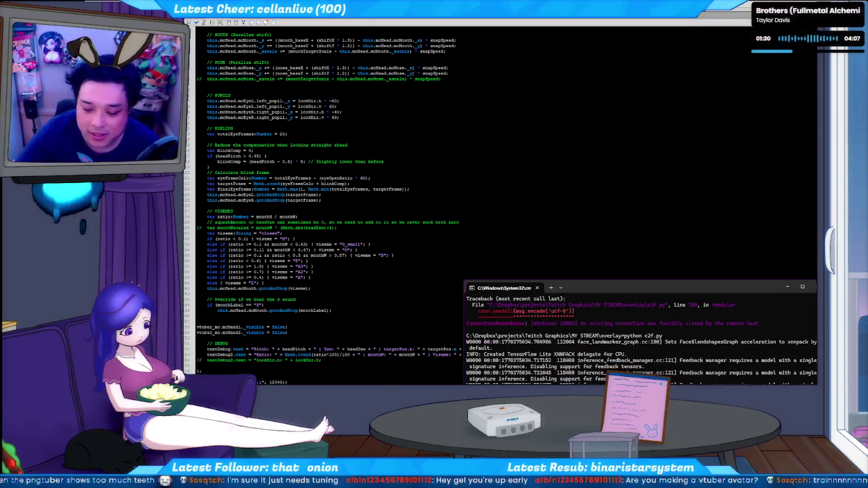
pyautogui.click(463, 278)
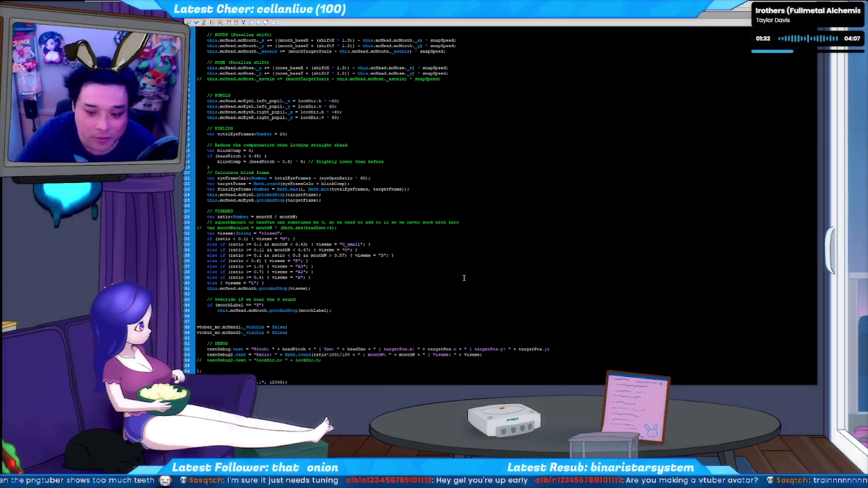
# Step: Test-run the avatar to check pitch, yaw, mouth ratio and viseme readouts, then place the terminal beside the code
pyautogui.hotkey('ctrl', 'Return')
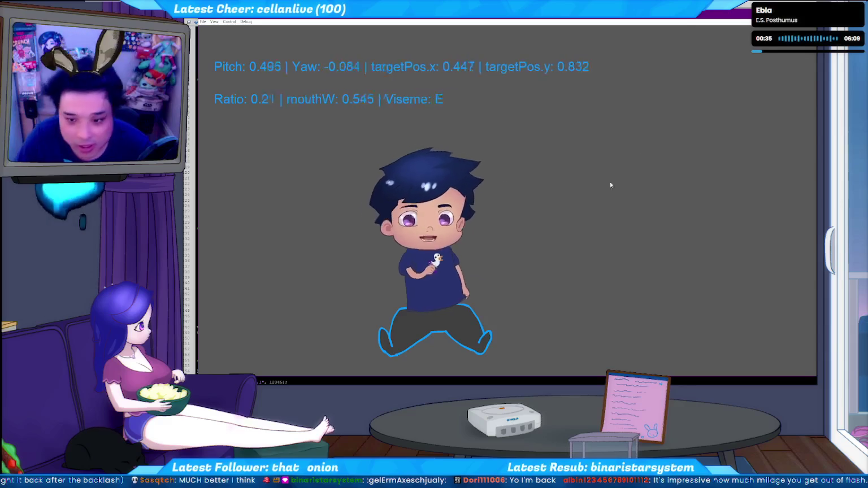
pyautogui.hotkey('ctrl', 'w')
pyautogui.hotkey('alt', 'Tab')
pyautogui.moveTo(658, 282)
pyautogui.mouseDown()
pyautogui.moveTo(462, 83)
pyautogui.moveTo(598, 273)
pyautogui.moveTo(629, 283)
pyautogui.mouseUp()
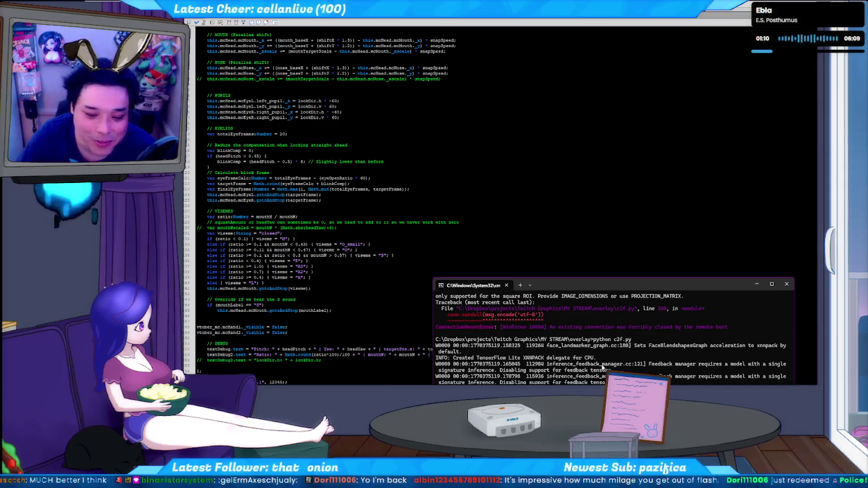
# Step: Add the comment '// Temporarily don't show the hands' above the two mcHand lines
pyautogui.click(337, 355)
pyautogui.click(367, 350)
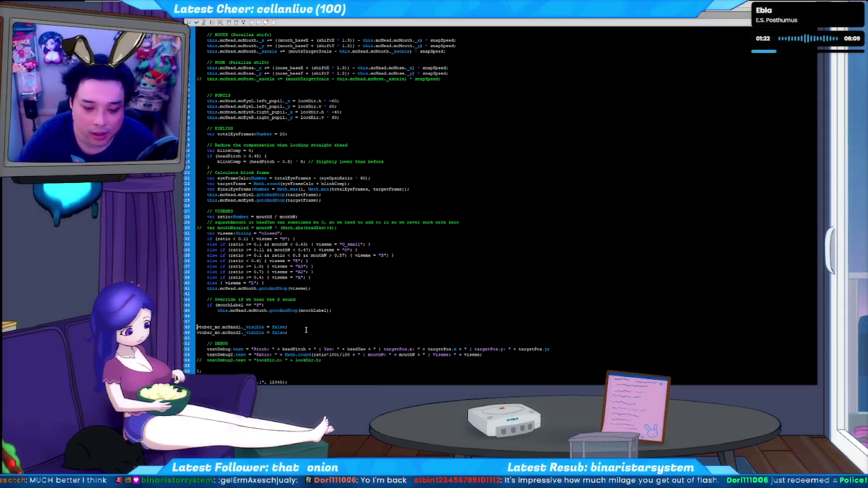
pyautogui.press('Tab')
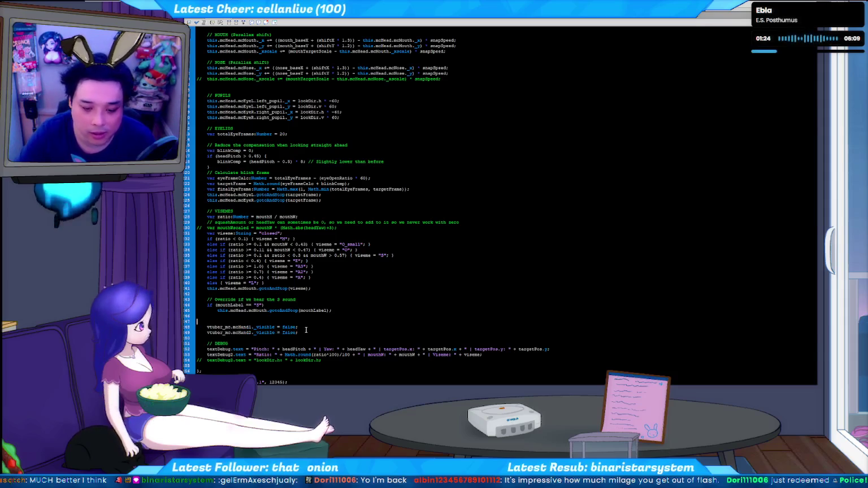
pyautogui.press('Return')
pyautogui.write('// Temporar')
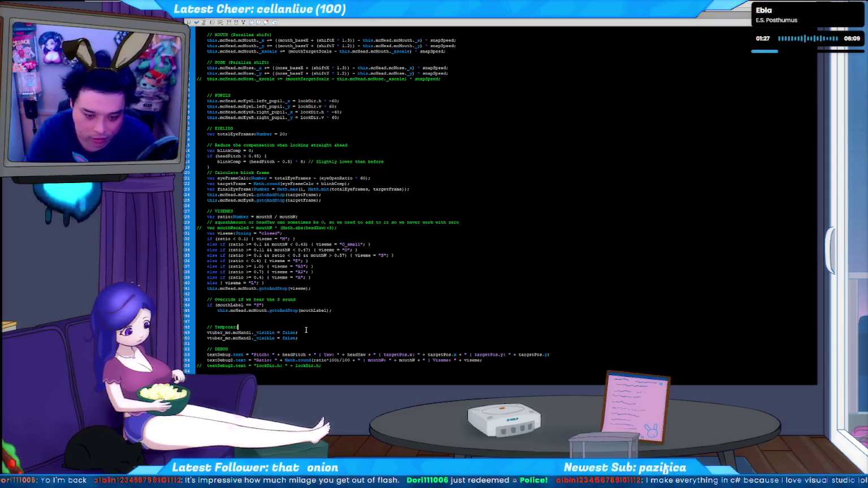
pyautogui.write("ily don't sho")
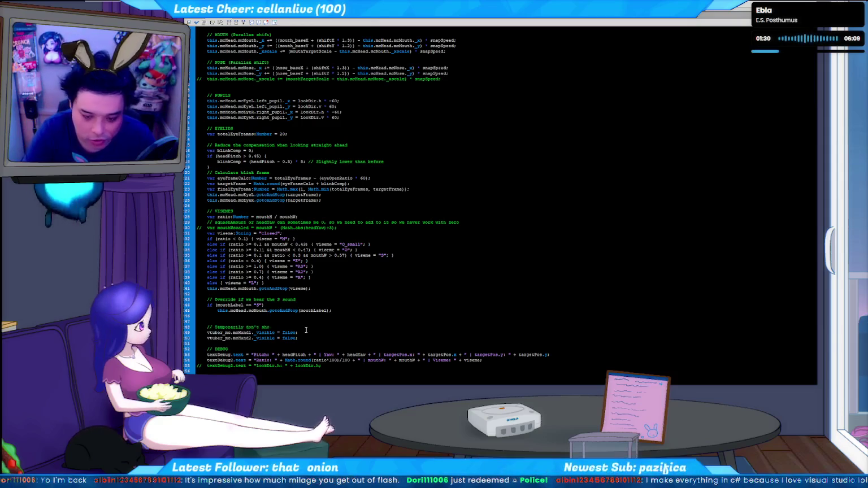
pyautogui.write('w the hand')
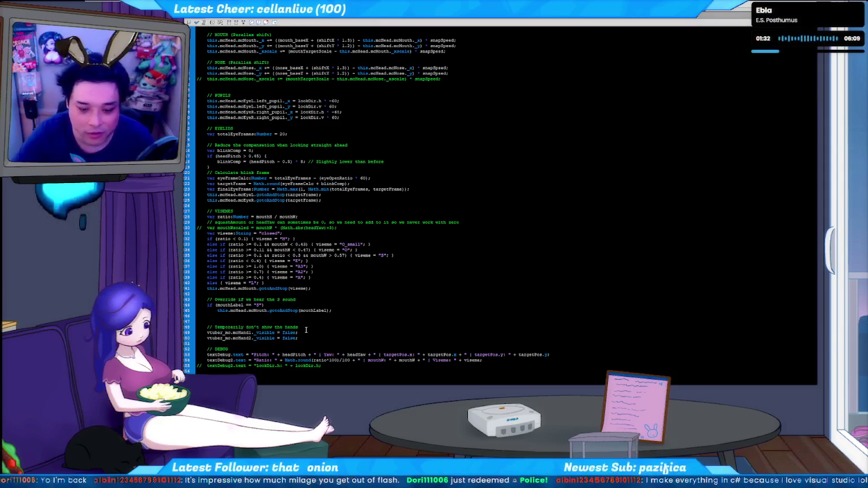
pyautogui.write('s')
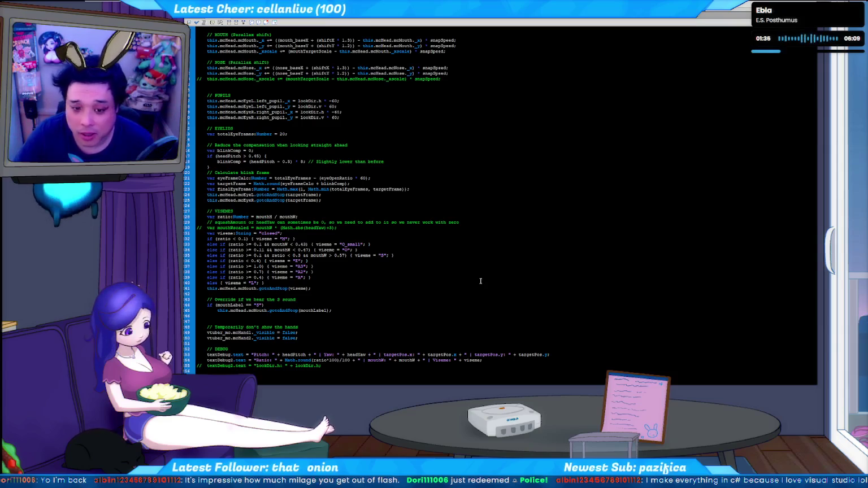
# Step: Change the viseme ratio thresholds from 0.1 to 0.05 for M and O_small, and 0.09 for O
pyautogui.scroll(-1, 305, 328)
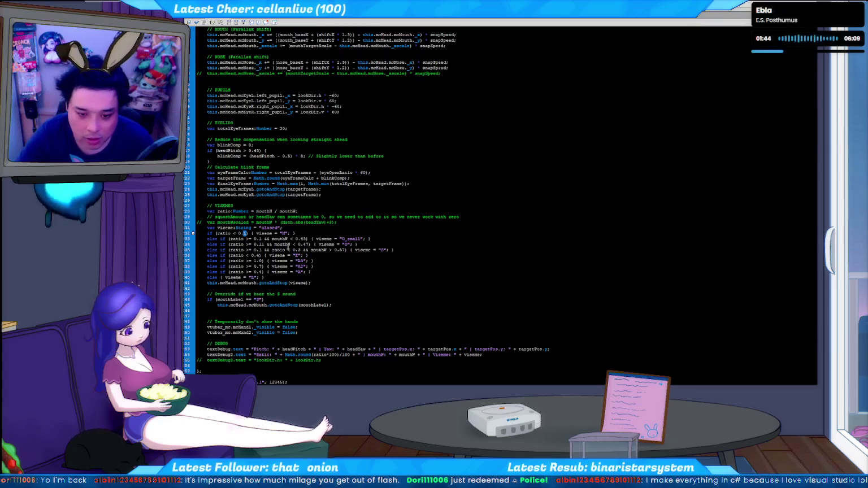
pyautogui.press('BackSpace')
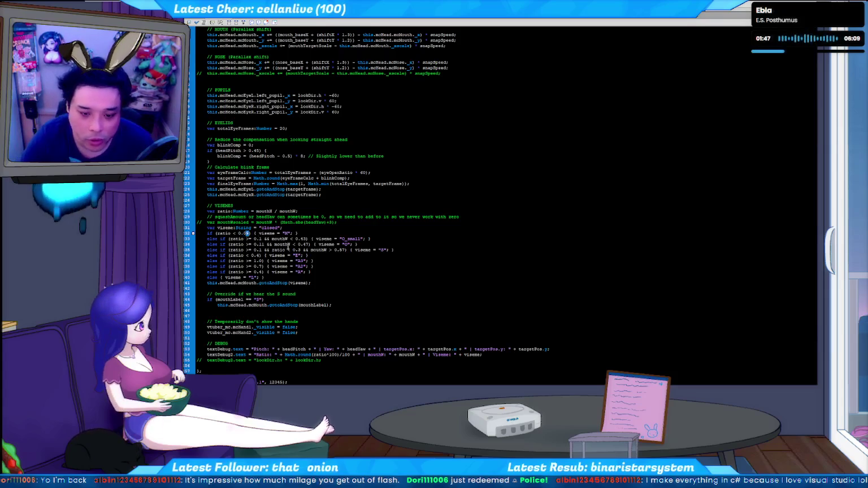
pyautogui.press('Down')
pyautogui.hotkey('shift', 'Right')
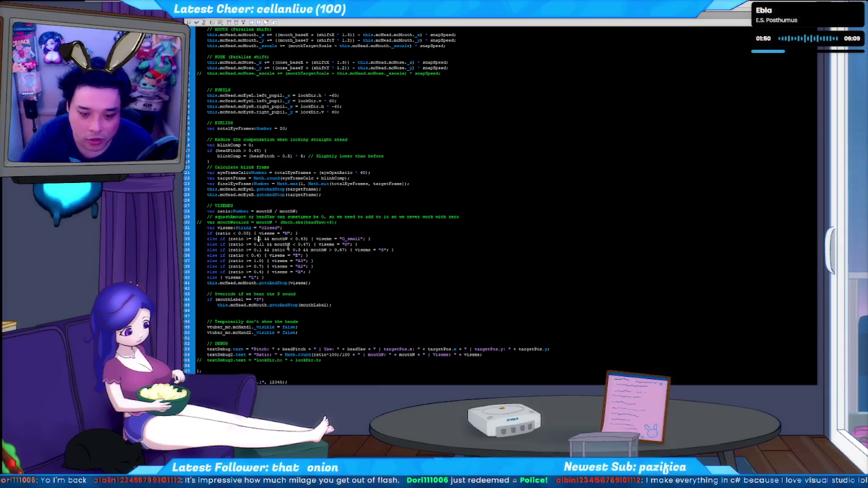
pyautogui.write('05')
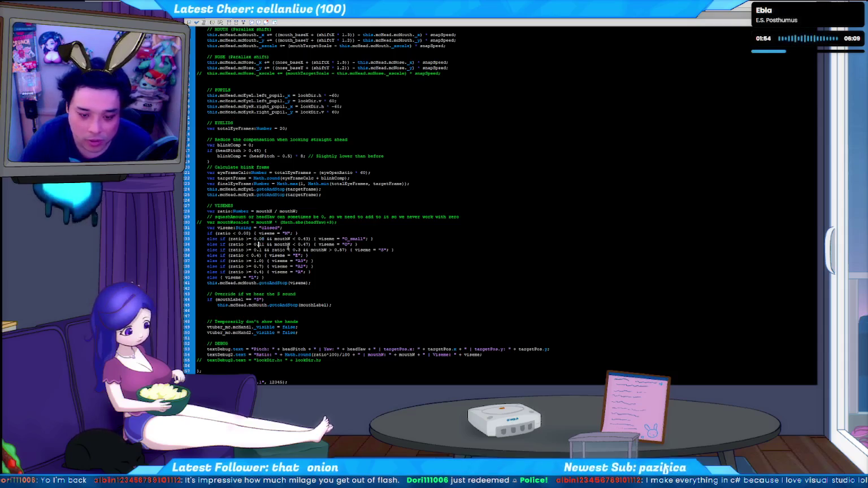
pyautogui.hotkey('shift', 'Right')
pyautogui.press('BackSpace')
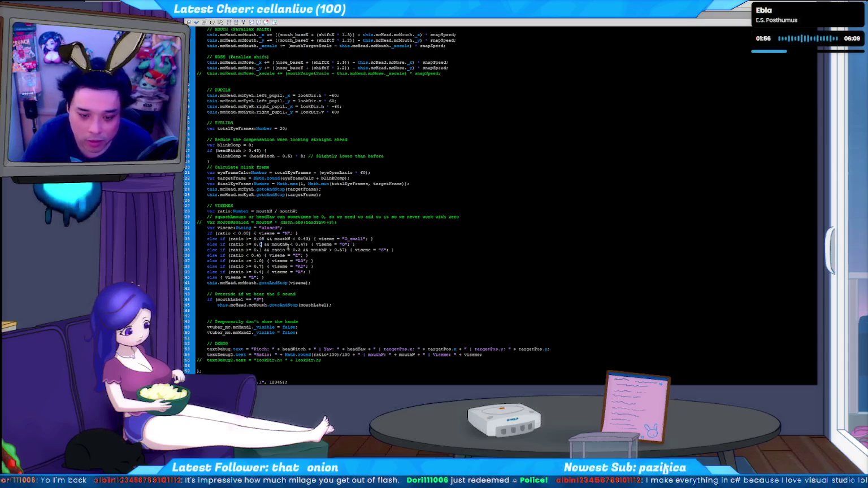
pyautogui.write('9')
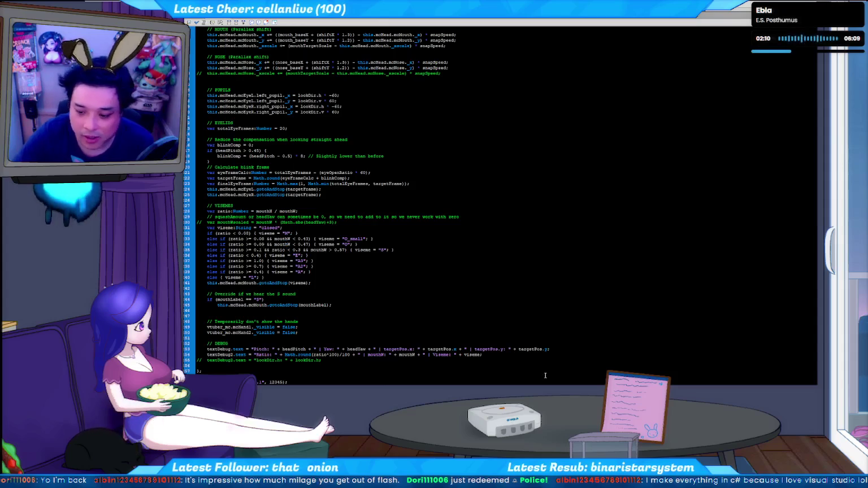
pyautogui.hotkey('alt', 'Tab')
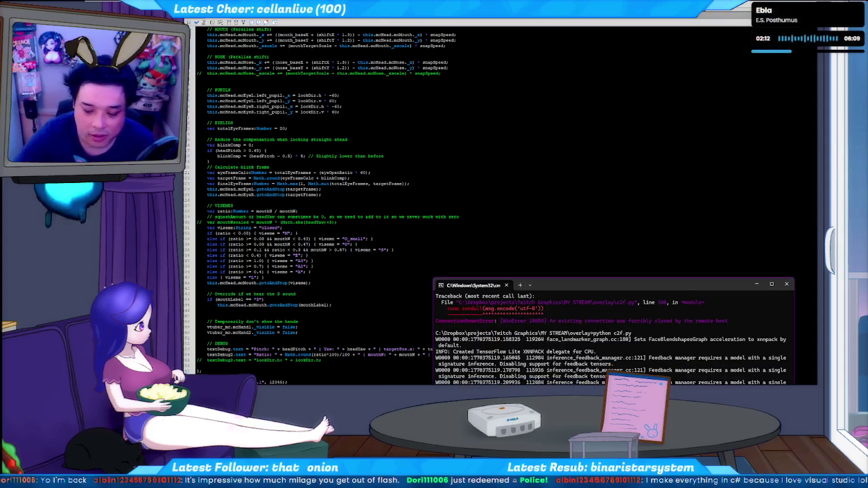
# Step: Test-run the avatar with the new thresholds, now reporting viseme M at ratio 0.03
pyautogui.click(366, 258)
pyautogui.hotkey('ctrl', 'Return')
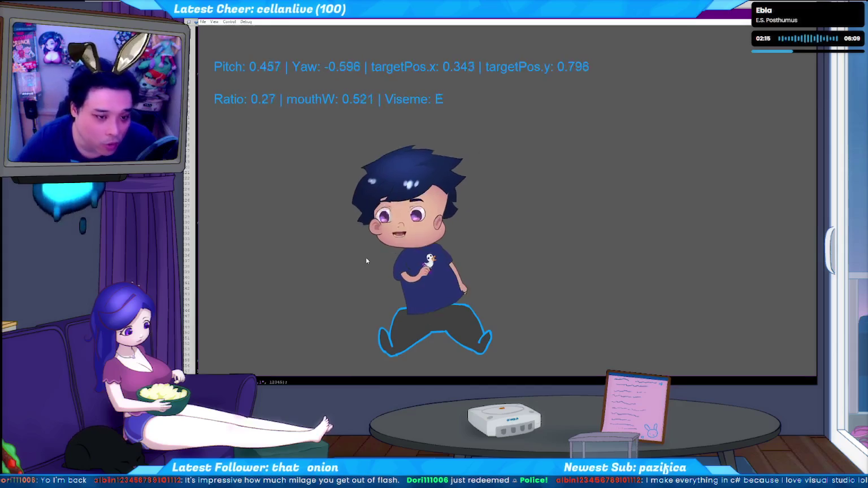
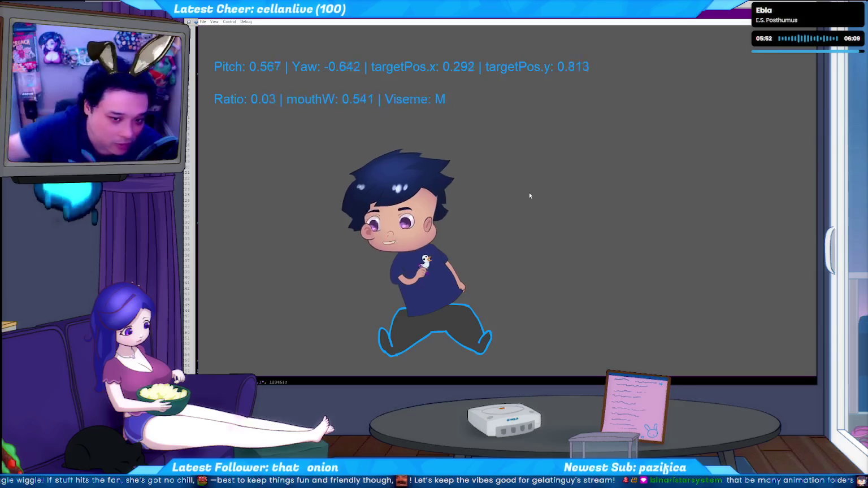
# Step: Close the avatar's live test window to go back to the ActionScript viseme code
pyautogui.hotkey('ctrl', 'w')
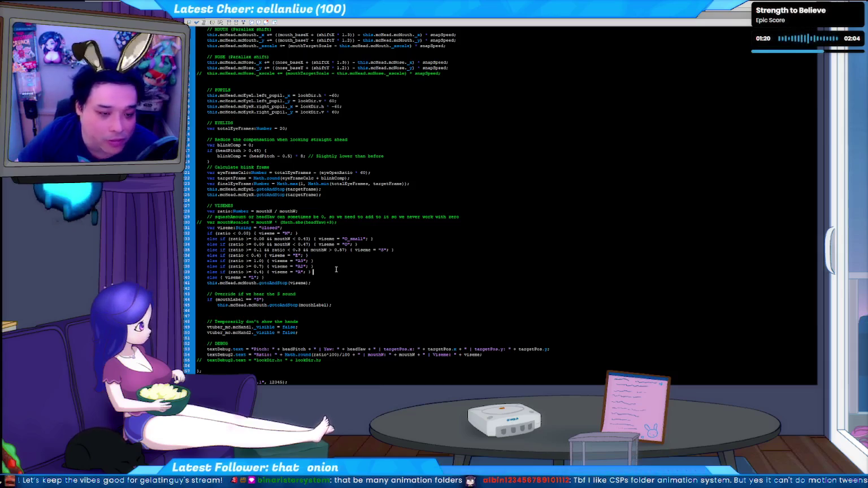
pyautogui.click(336, 270)
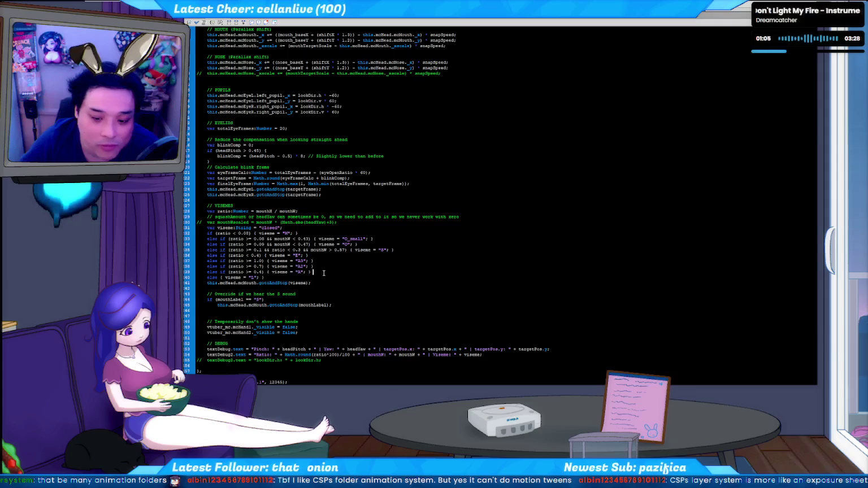
pyautogui.click(330, 266)
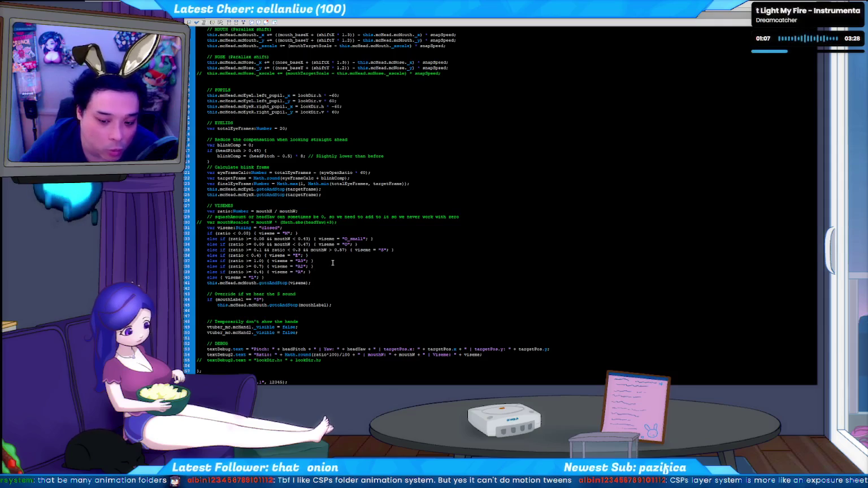
pyautogui.click(332, 261)
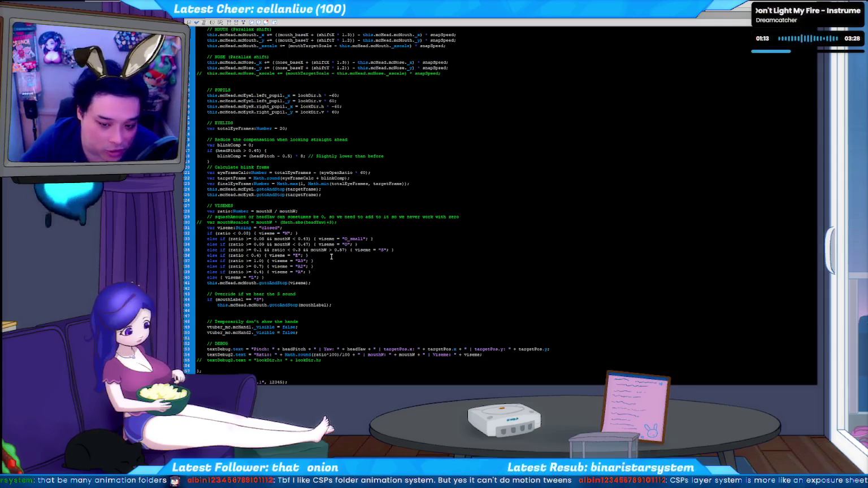
pyautogui.click(317, 277)
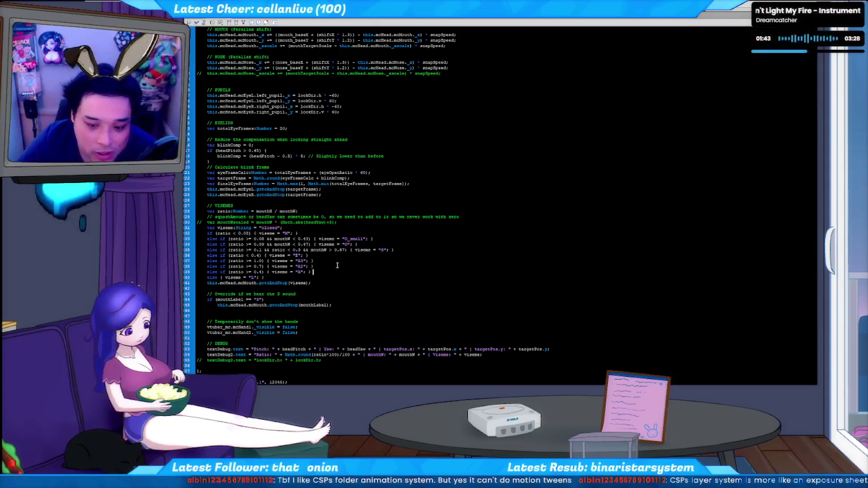
pyautogui.click(340, 262)
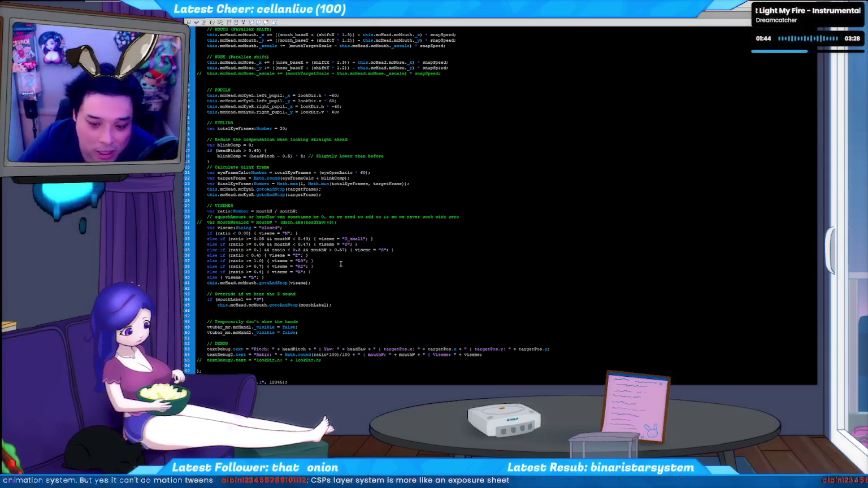
pyautogui.click(331, 266)
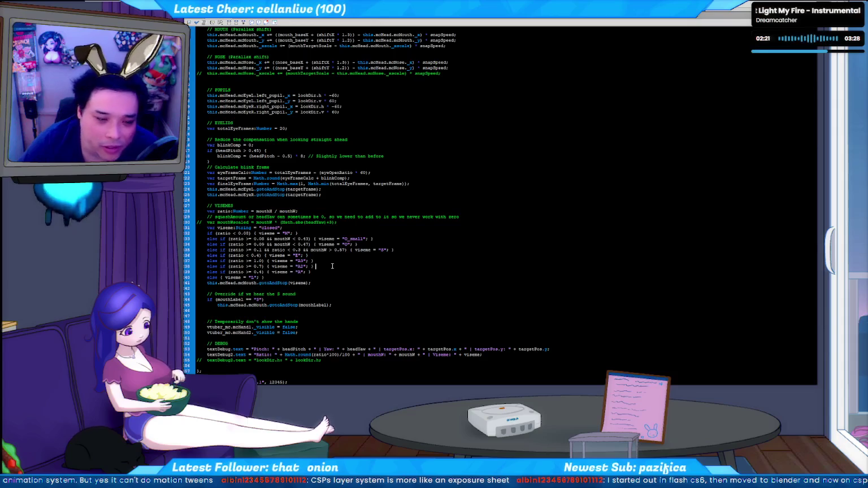
pyautogui.click(331, 272)
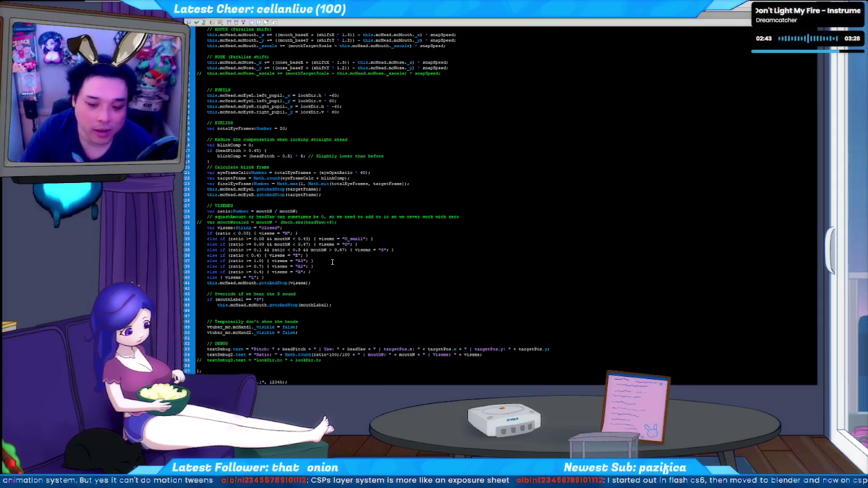
pyautogui.click(332, 261)
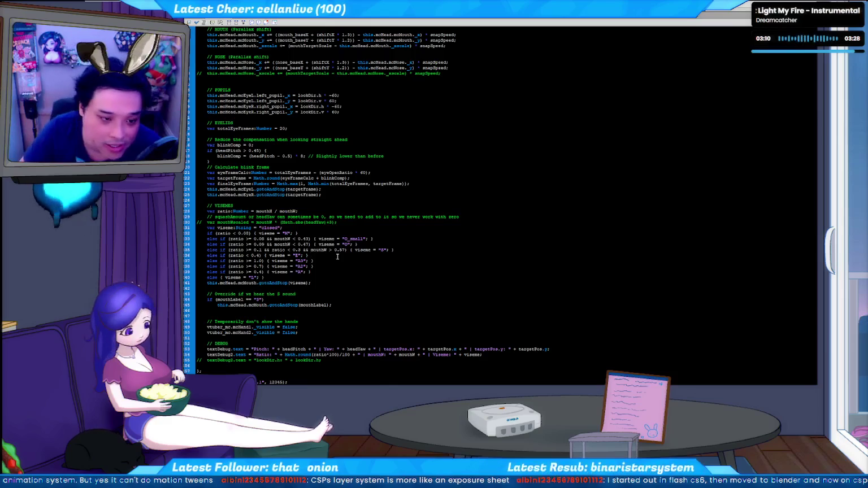
pyautogui.click(337, 257)
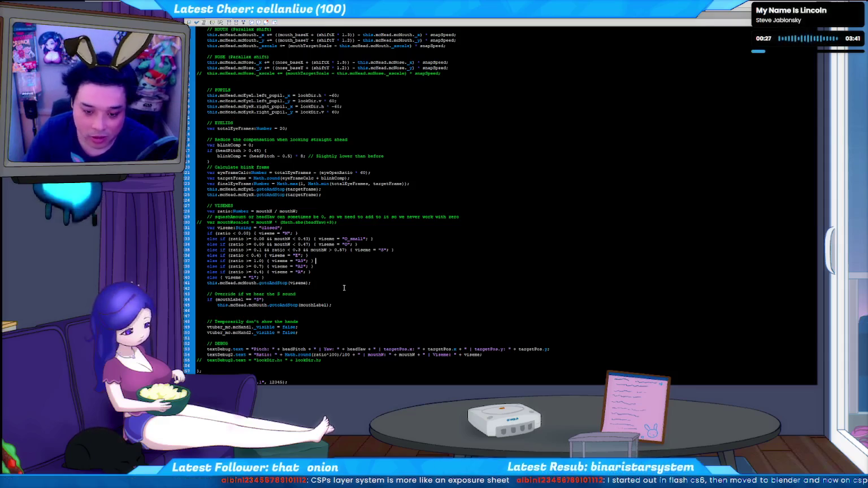
# Step: Bring the c2f.py face-tracking console forward, then return to the ActionScript code
pyautogui.hotkey('alt', 'Tab')
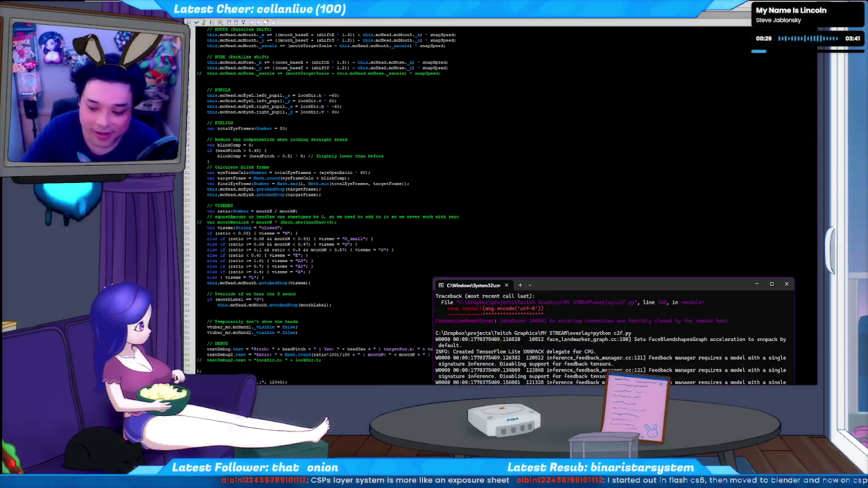
pyautogui.hotkey('alt', 'Tab')
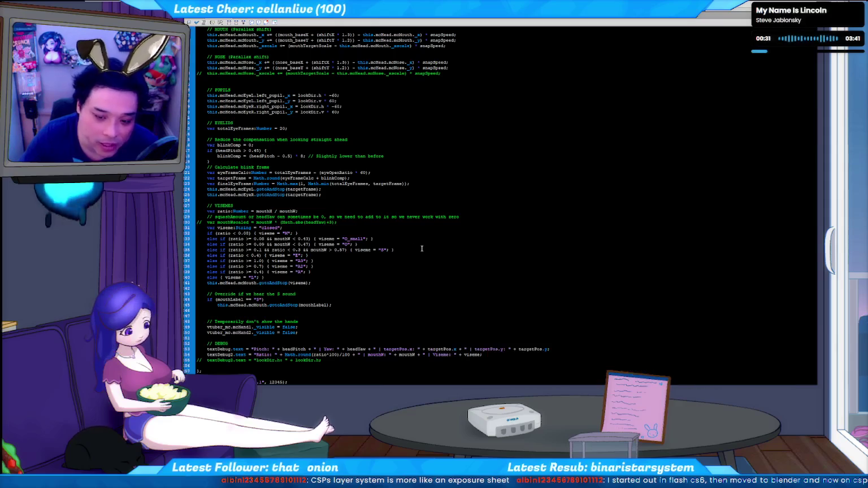
# Step: Test the movie live, showing pitch, yaw, mouth ratio, mouthW and viseme readouts
pyautogui.hotkey('ctrl', 'Return')
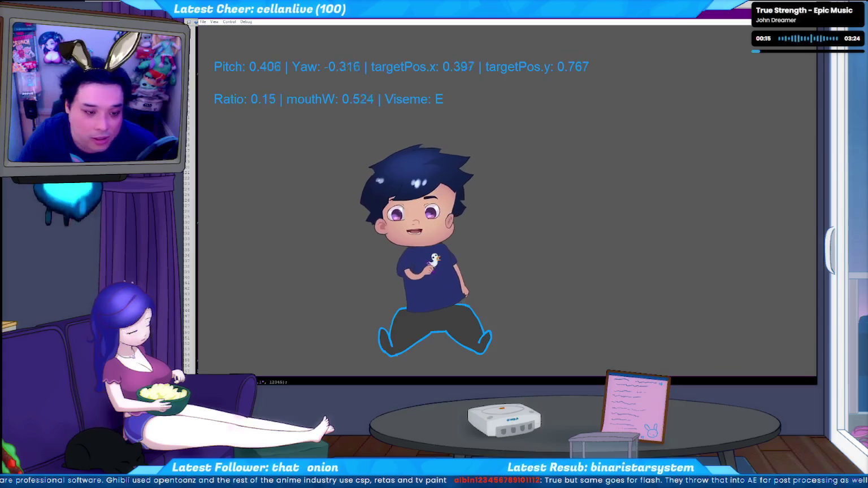
# Step: Close the character's live test to return to the ActionScript viseme code
pyautogui.hotkey('ctrl', 'w')
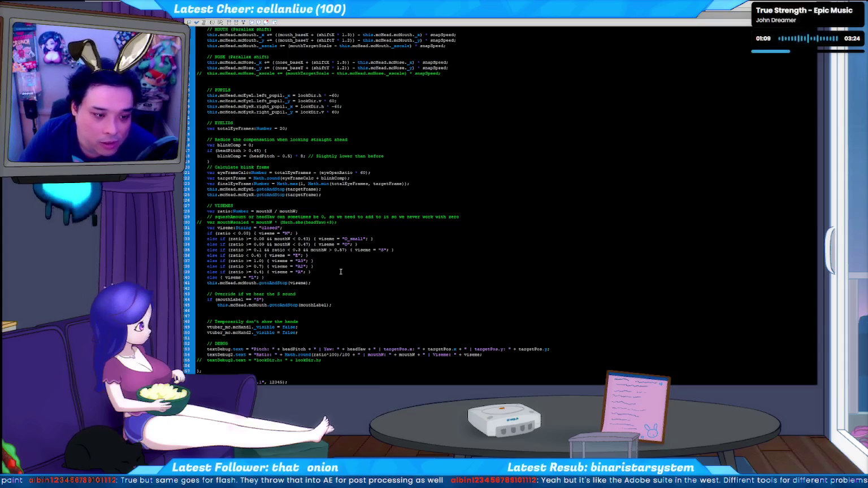
pyautogui.click(320, 272)
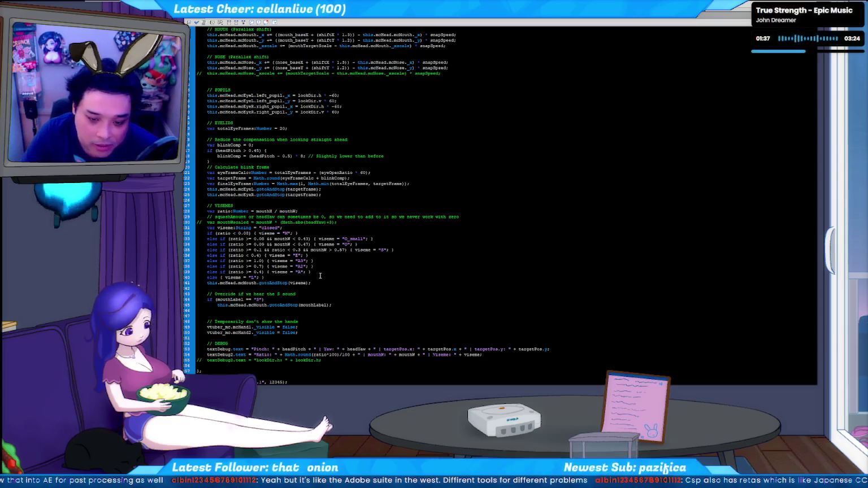
pyautogui.click(320, 275)
pyautogui.click(323, 270)
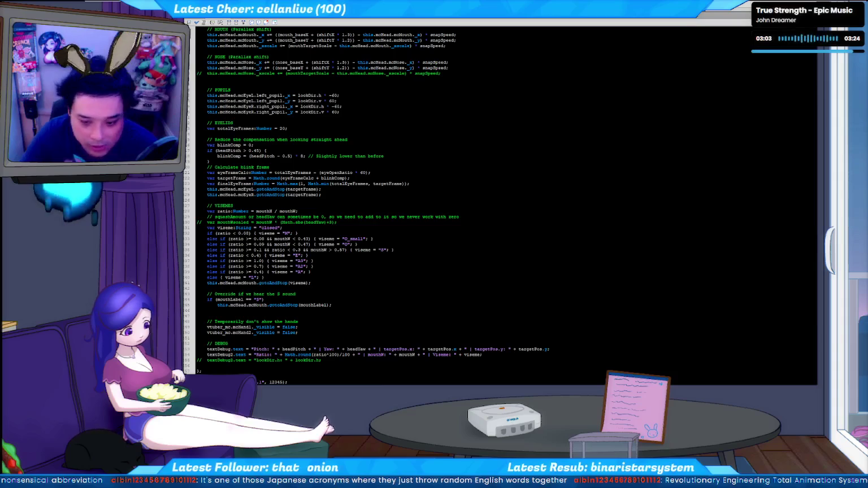
pyautogui.click(344, 277)
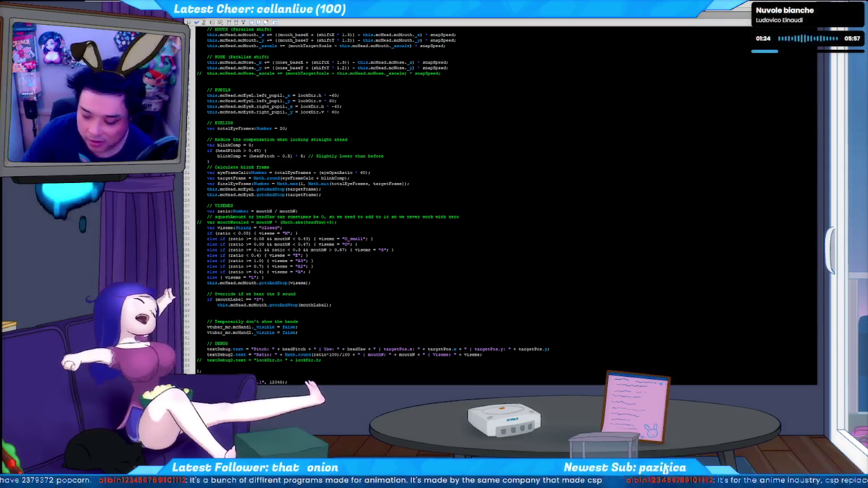
pyautogui.click(421, 276)
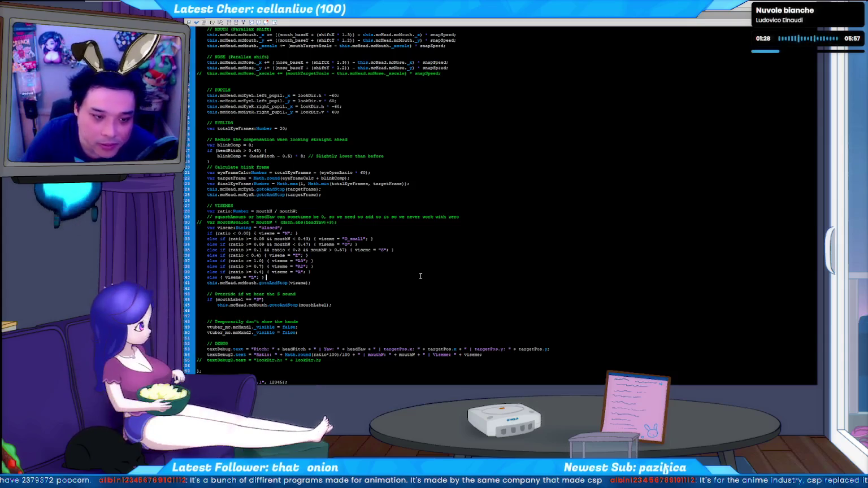
pyautogui.click(376, 228)
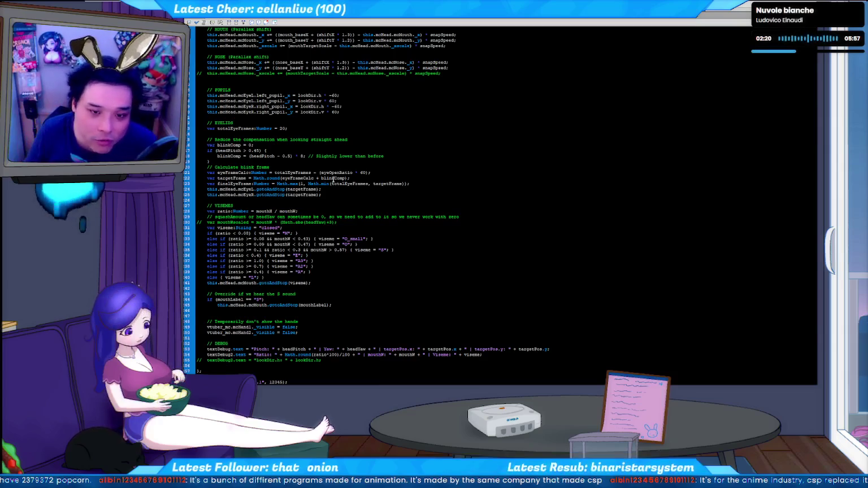
# Step: Return from the script to the stage and draw a red vertical stroke down the black canvas
pyautogui.press('F9')
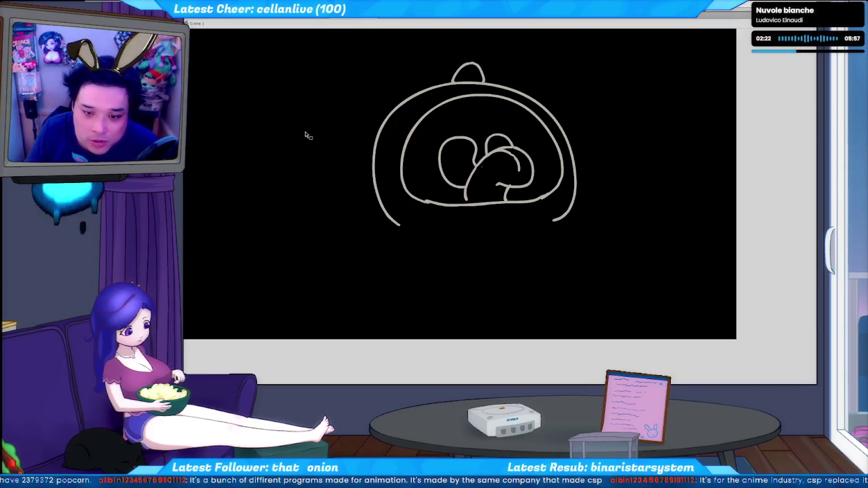
pyautogui.moveTo(265, 147); pyautogui.dragTo(354, 154)
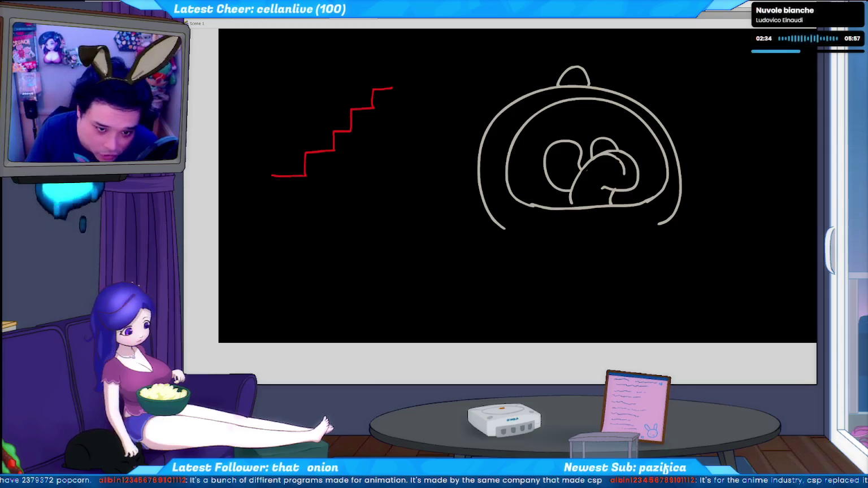
pyautogui.moveTo(397, 195)
pyautogui.mouseDown()
pyautogui.moveTo(416, 119)
pyautogui.moveTo(400, 157)
pyautogui.mouseUp()
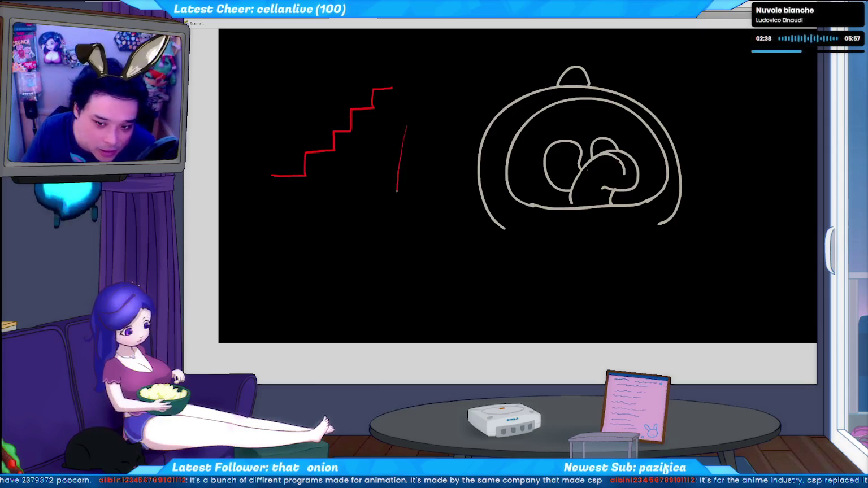
pyautogui.moveTo(397, 191); pyautogui.dragTo(396, 233)
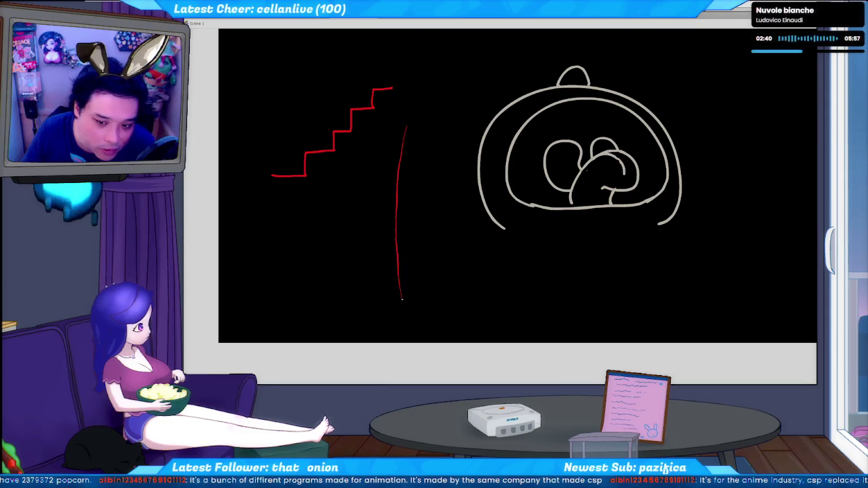
pyautogui.moveTo(401, 299); pyautogui.dragTo(414, 328)
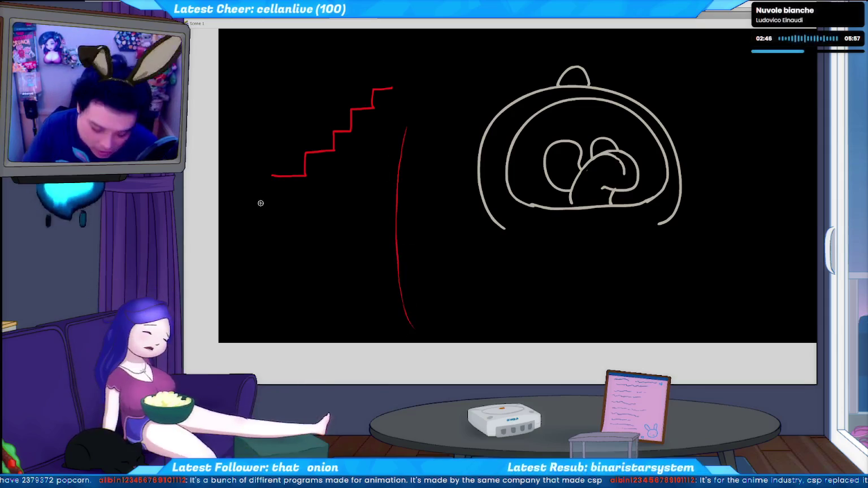
# Step: Draw extra red curves beside the stroke and undo them
pyautogui.moveTo(441, 314); pyautogui.dragTo(492, 33)
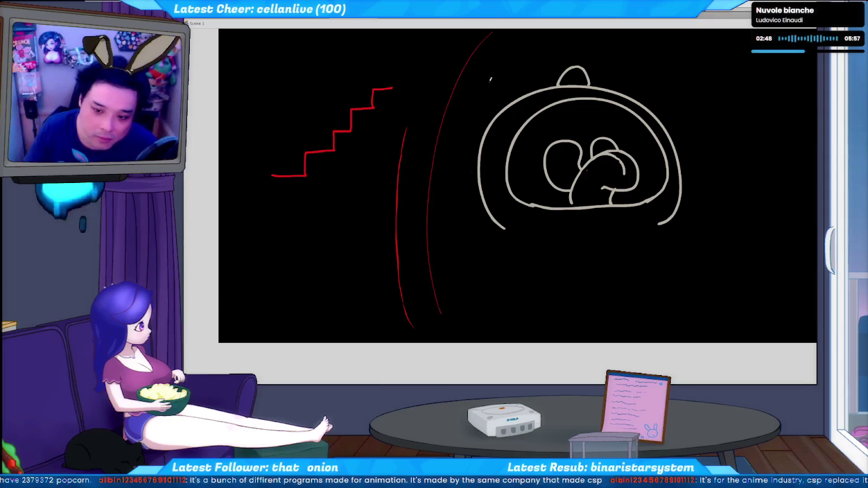
pyautogui.hotkey('ctrl', 'z')
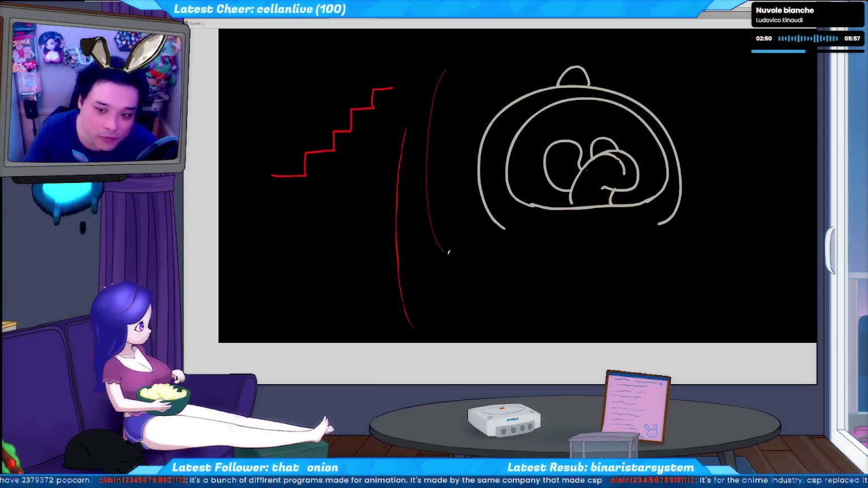
pyautogui.moveTo(448, 252); pyautogui.dragTo(449, 256)
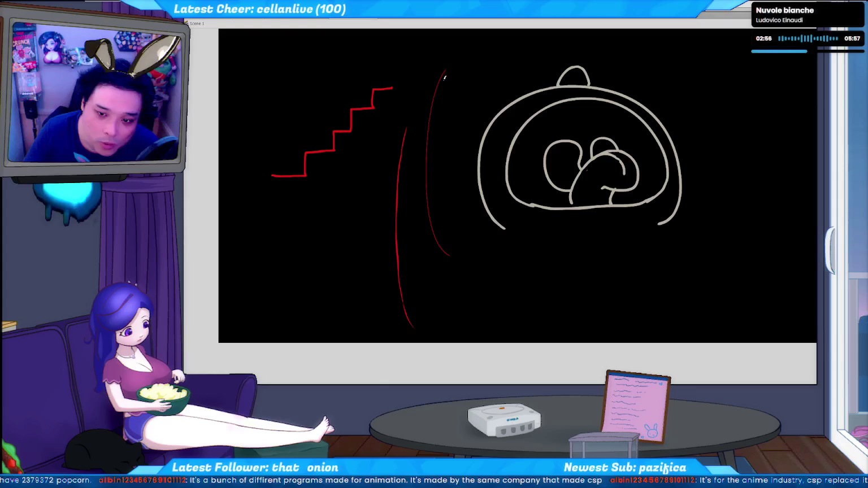
pyautogui.hotkey('ctrl', 'z')
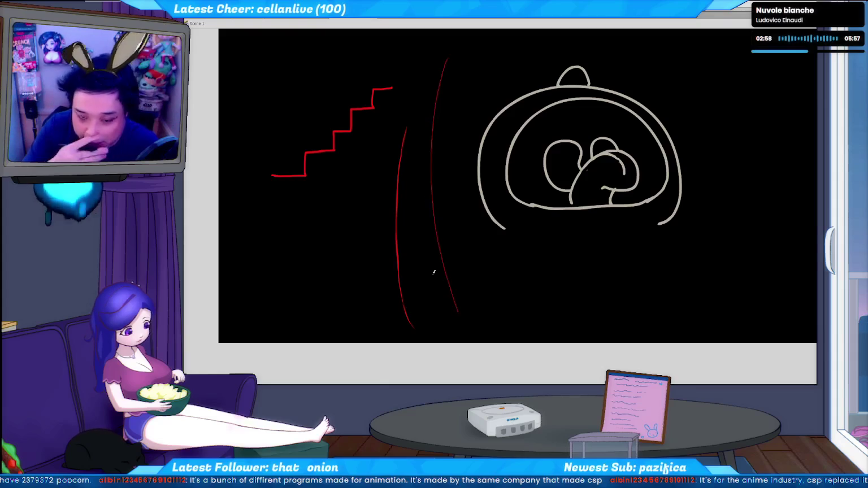
pyautogui.hotkey('ctrl', 'z')
pyautogui.hotkey('ctrl', 'z')
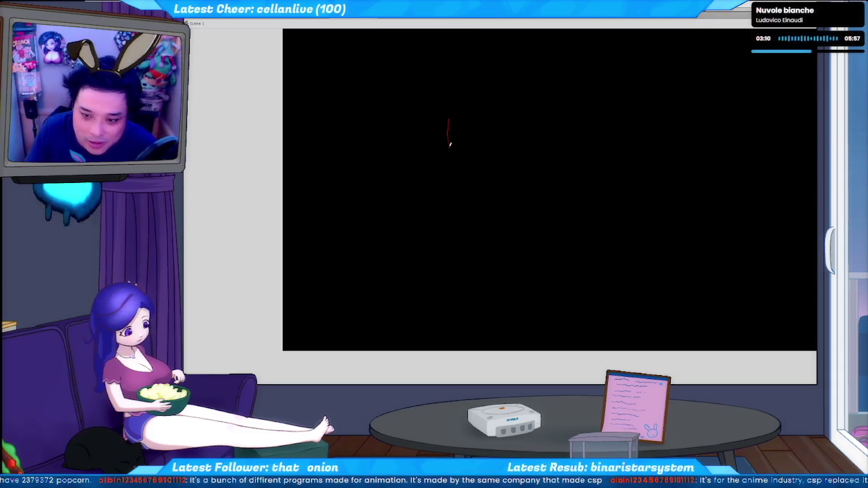
# Step: Sketch the face's side and jawline, both eyes, a nose mark and an open mouth in red
pyautogui.moveTo(451, 144); pyautogui.dragTo(478, 229)
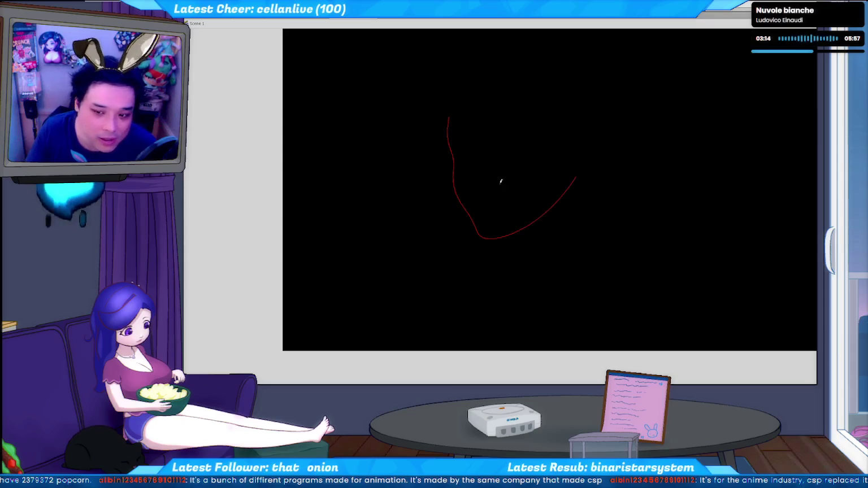
pyautogui.moveTo(499, 151)
pyautogui.mouseDown()
pyautogui.moveTo(538, 165)
pyautogui.moveTo(507, 168)
pyautogui.mouseUp()
pyautogui.hotkey('ctrl', 'z')
pyautogui.hotkey('ctrl', 'z')
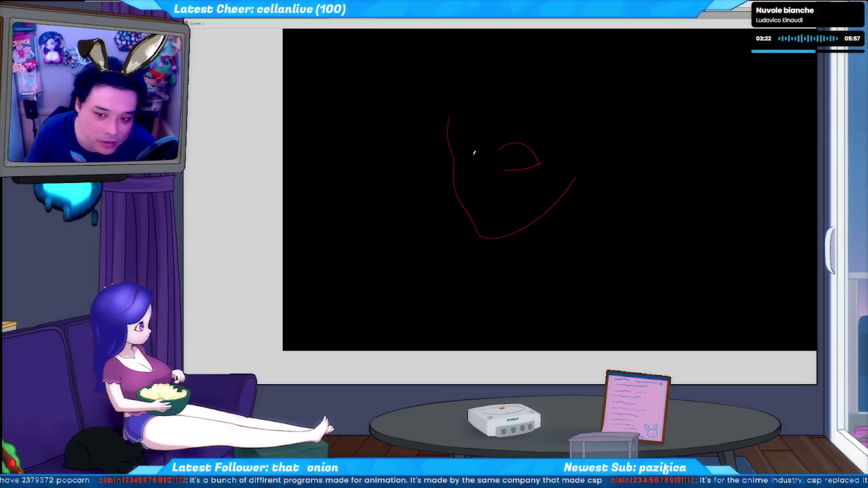
pyautogui.moveTo(461, 150); pyautogui.dragTo(453, 144)
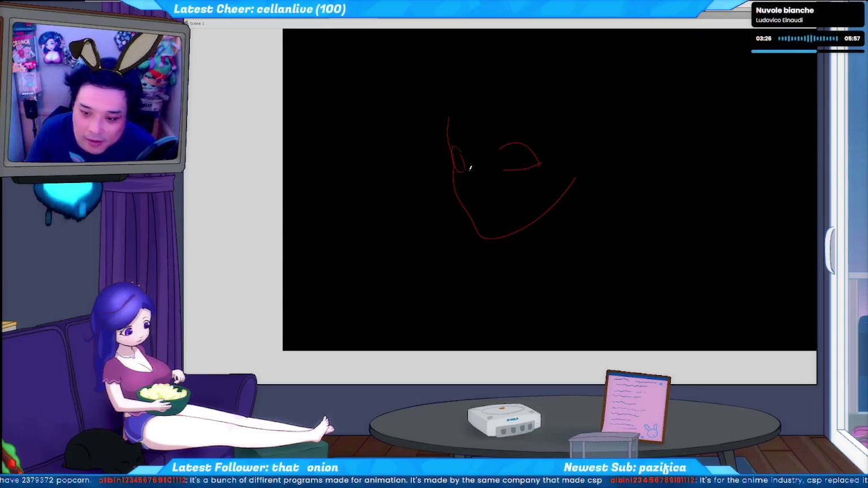
pyautogui.click(466, 182)
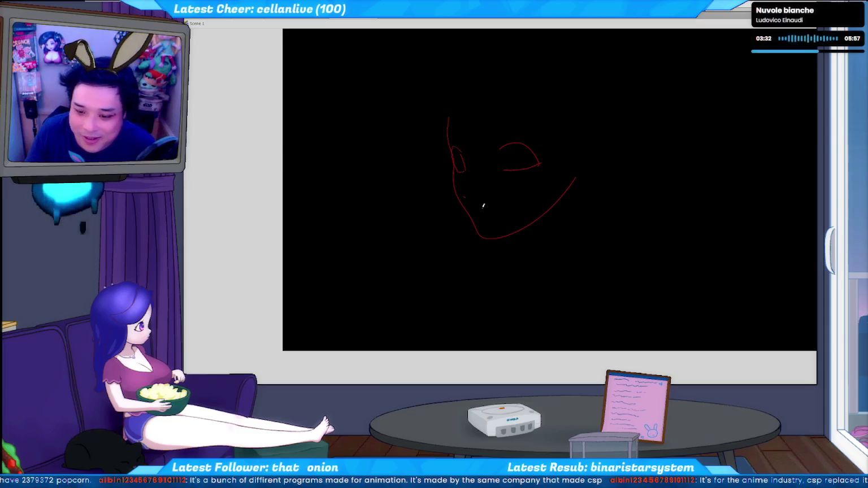
pyautogui.moveTo(483, 204); pyautogui.dragTo(497, 220)
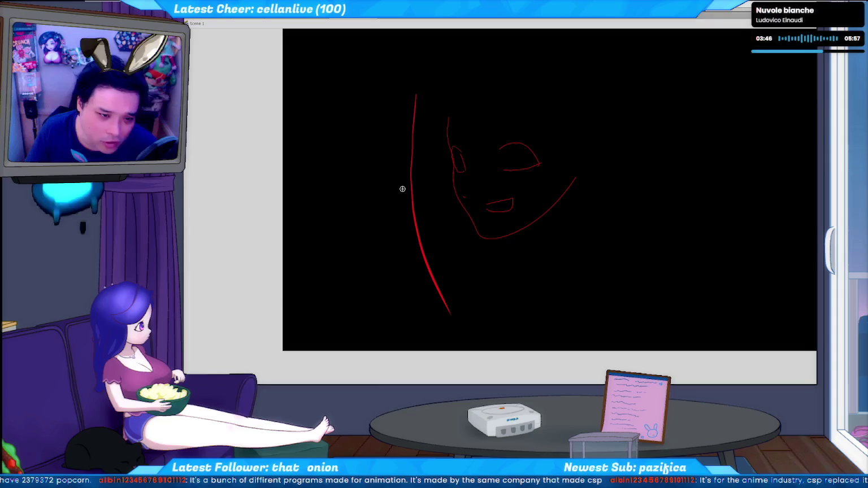
# Step: Try several long hair strokes left of the face, undoing the unsatisfactory ones
pyautogui.hotkey('ctrl', 'z')
pyautogui.moveTo(415, 76)
pyautogui.mouseDown()
pyautogui.moveTo(418, 192)
pyautogui.moveTo(459, 297)
pyautogui.mouseUp()
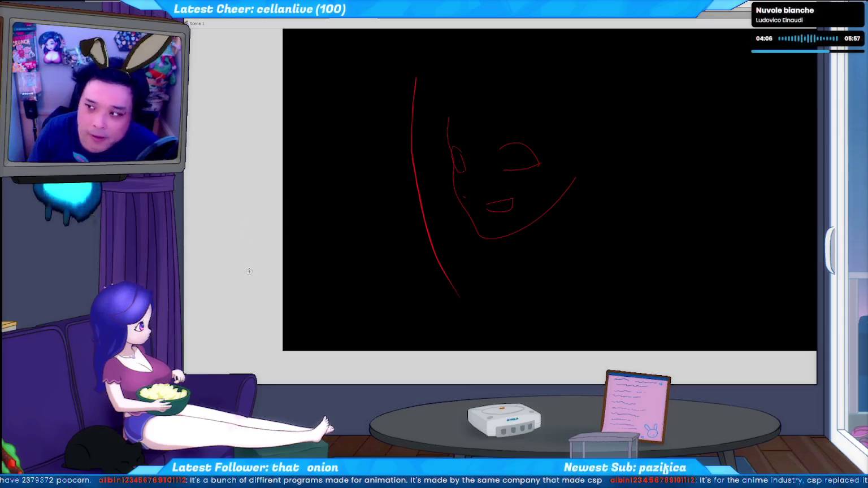
pyautogui.moveTo(356, 102); pyautogui.dragTo(389, 323)
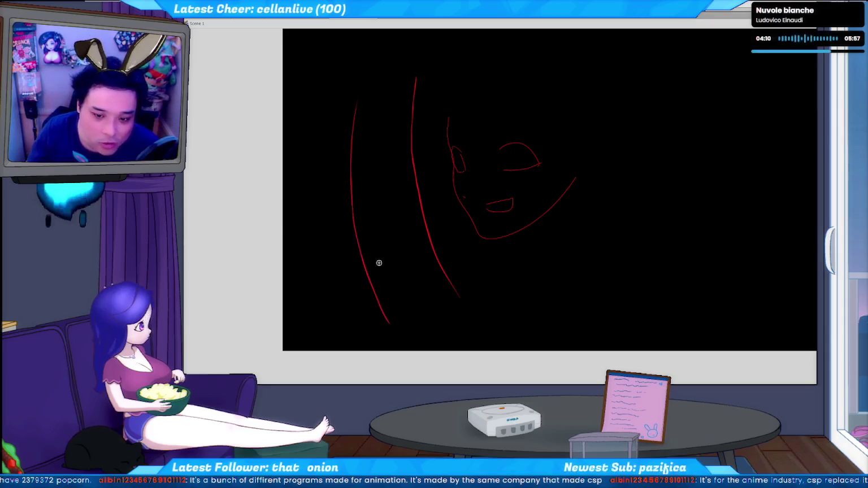
pyautogui.hotkey('ctrl', 'z')
pyautogui.moveTo(362, 77); pyautogui.dragTo(359, 141)
pyautogui.hotkey('ctrl', 'z')
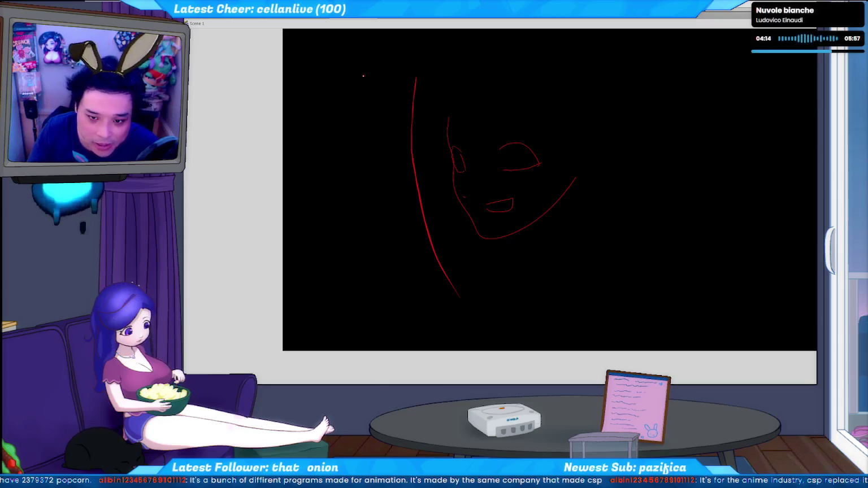
pyautogui.moveTo(363, 75); pyautogui.dragTo(360, 171)
pyautogui.hotkey('ctrl', 'z')
# Step: Draw a thick left hair strand and a thinner outer strand beside it
pyautogui.moveTo(369, 64); pyautogui.dragTo(378, 254)
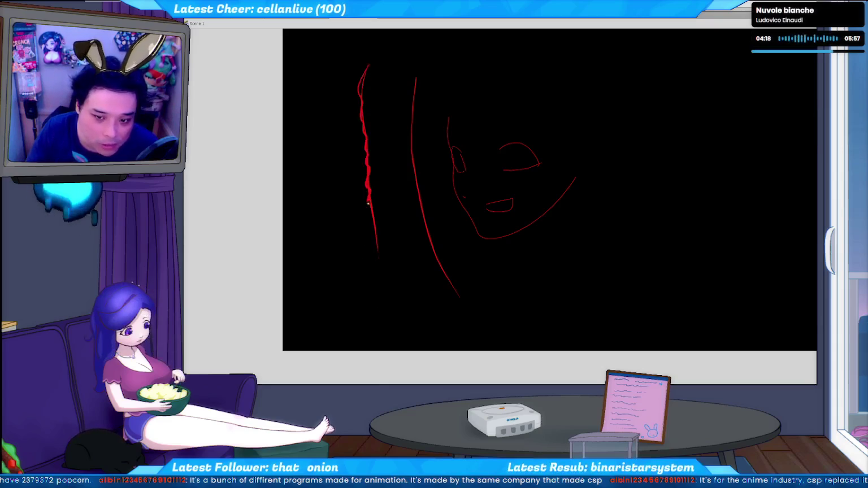
pyautogui.hotkey('ctrl', 'z')
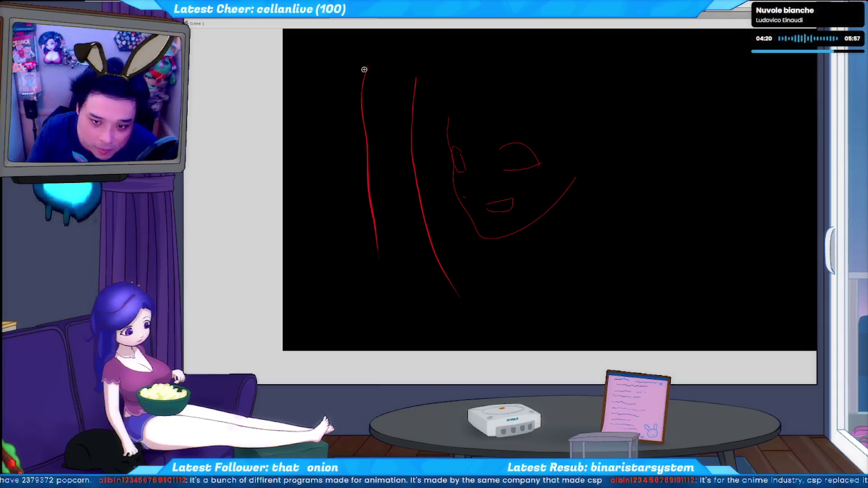
pyautogui.moveTo(368, 64); pyautogui.dragTo(367, 160)
pyautogui.moveTo(371, 207); pyautogui.dragTo(377, 249)
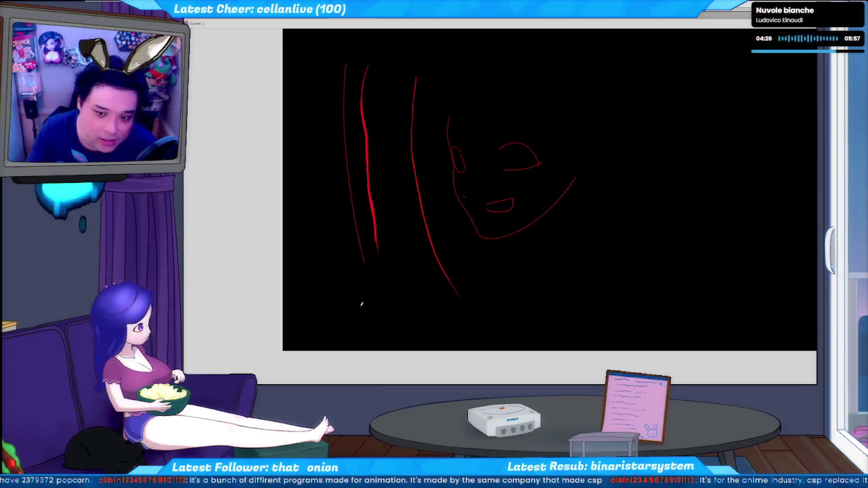
pyautogui.moveTo(345, 70); pyautogui.dragTo(348, 119)
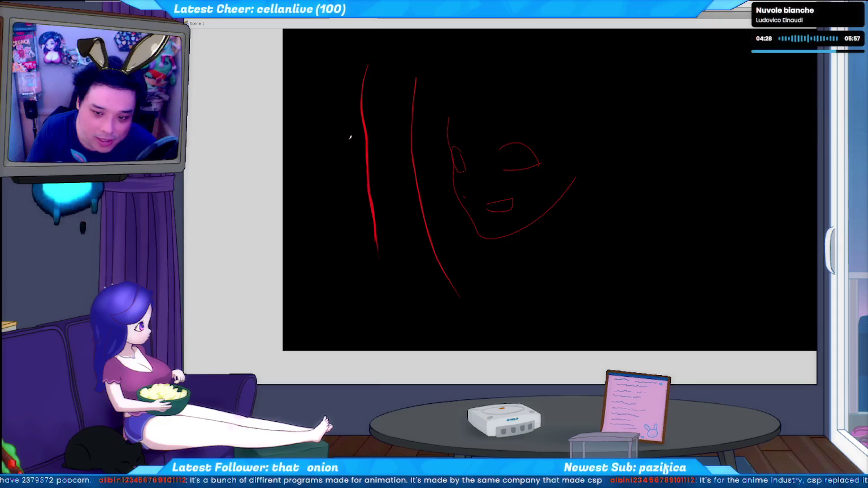
pyautogui.moveTo(358, 243); pyautogui.dragTo(359, 249)
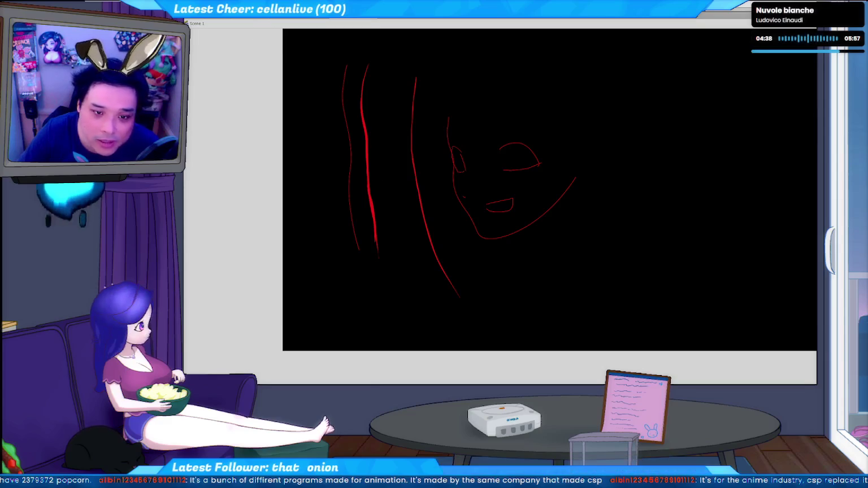
pyautogui.hotkey('alt', 'Tab')
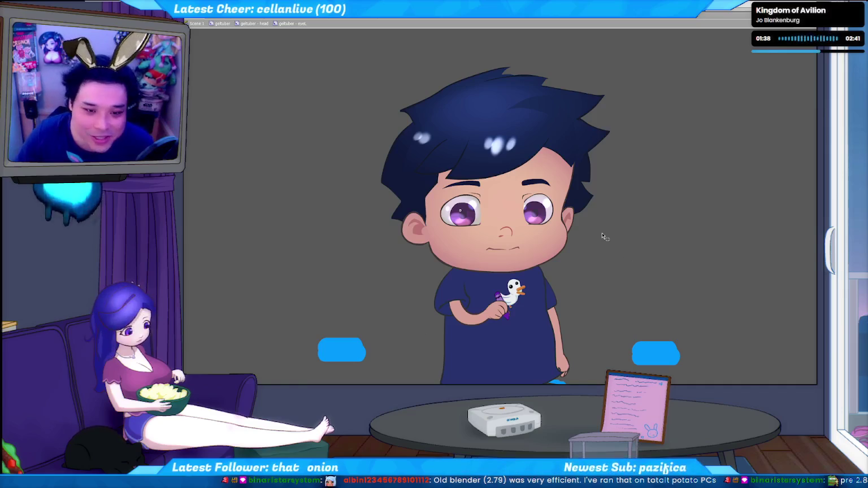
# Step: Bring up the c2f.py tracking console, then open the geltuber - eyeL symbol for editing
pyautogui.hotkey('alt', 'Tab')
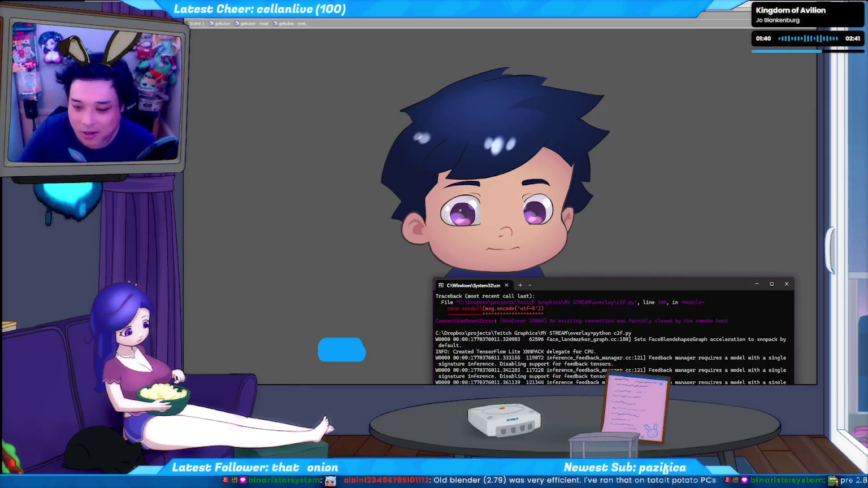
pyautogui.click(670, 243)
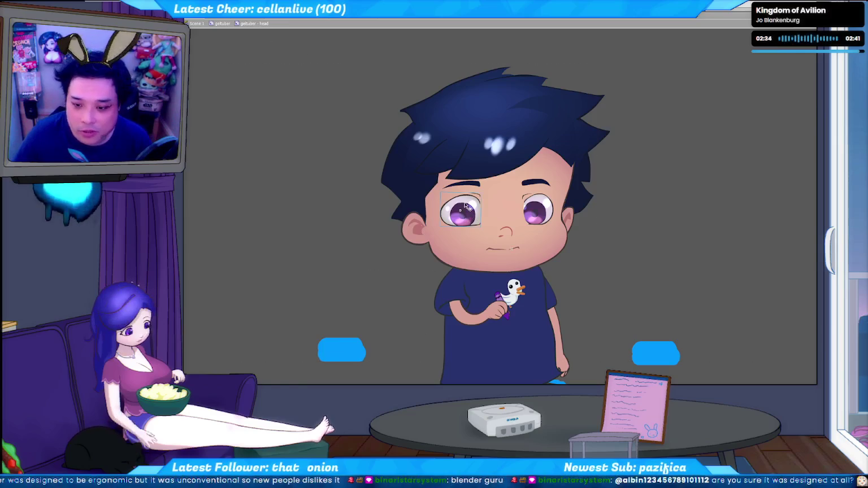
pyautogui.doubleClick(465, 211)
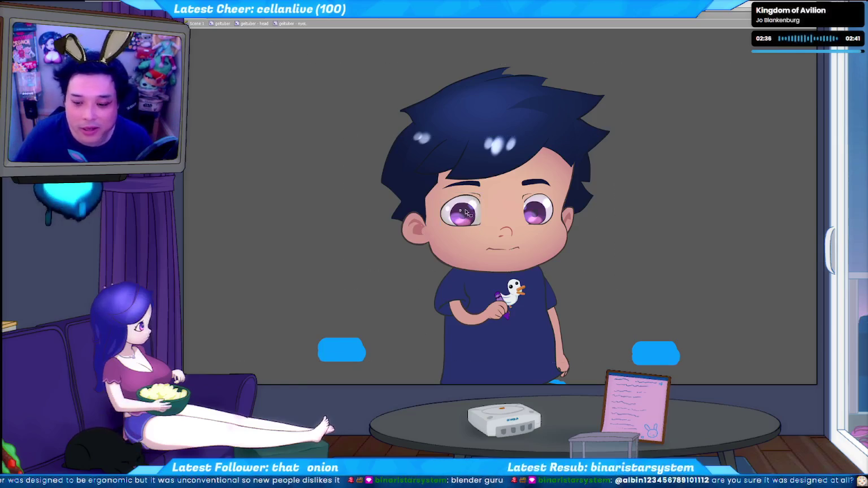
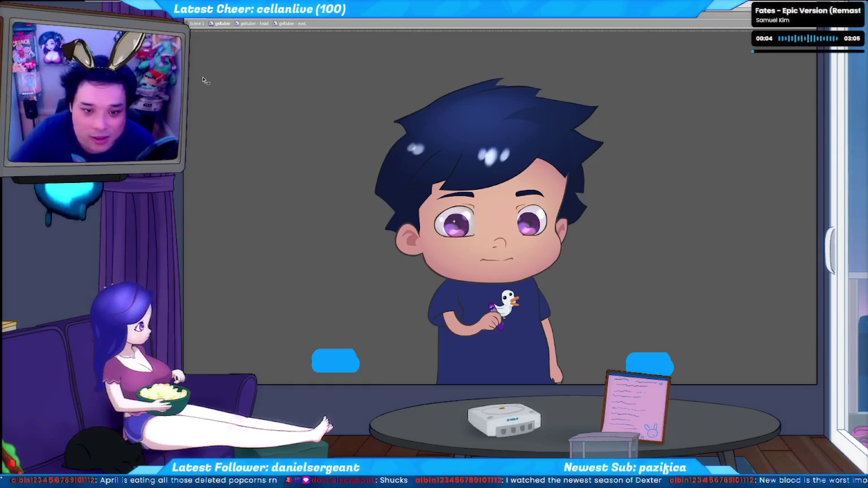
# Step: Switch to the chibi sketch sheet, then to the gdtuber test tab with the blue line character
pyautogui.hotkey('ctrl', 'Tab')
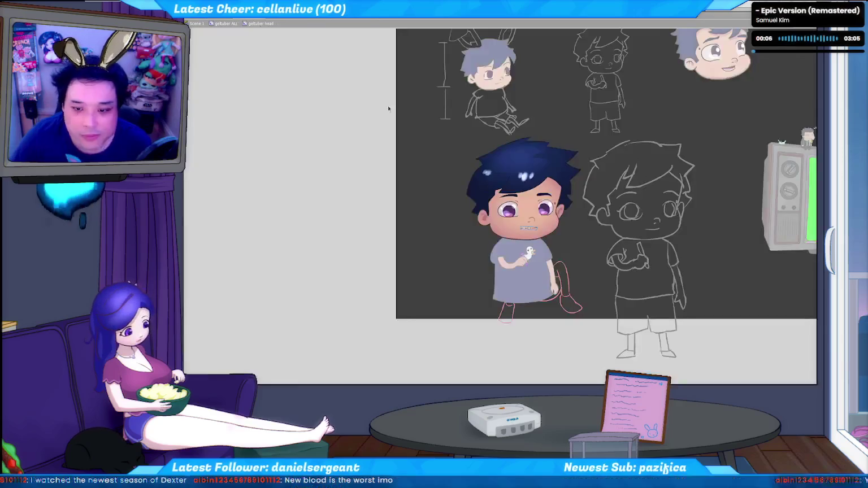
pyautogui.click(266, 23)
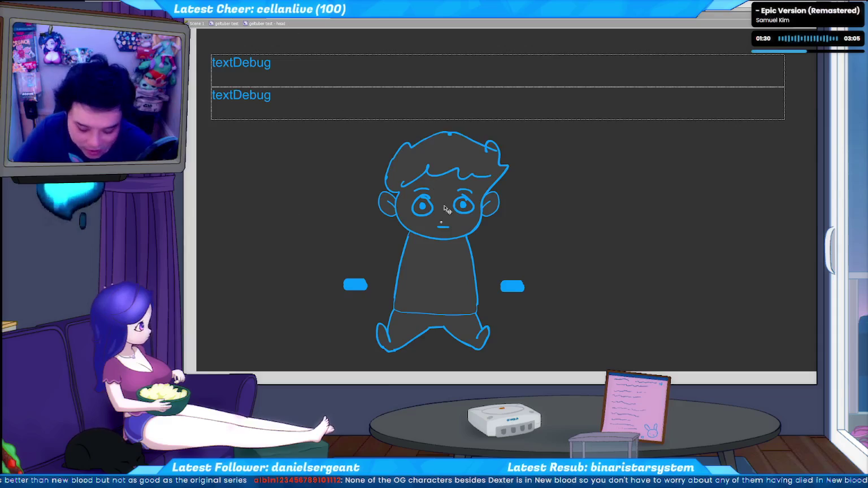
# Step: Select the colour character's left eye, scribble rough marks over it, and zoom in on the face
pyautogui.click(423, 207)
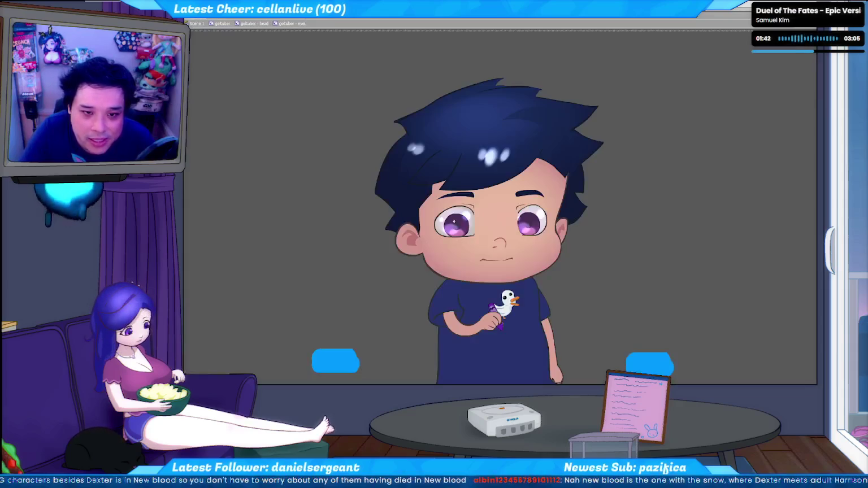
pyautogui.moveTo(456, 202); pyautogui.dragTo(466, 206)
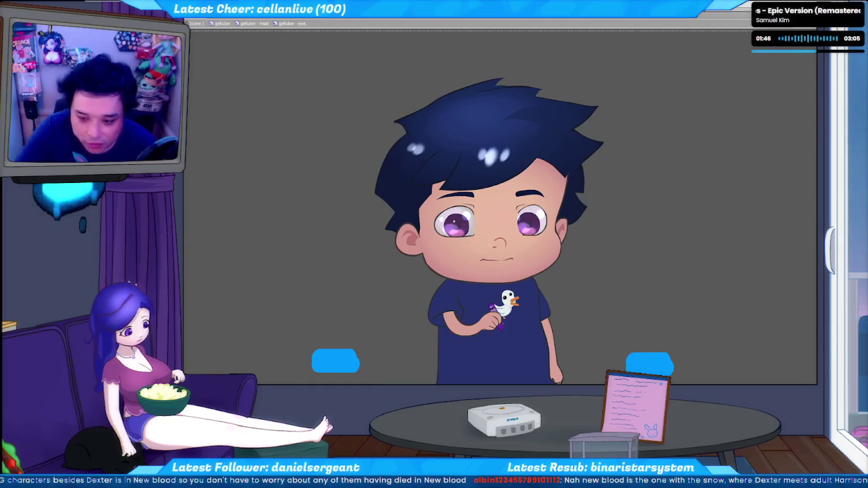
pyautogui.moveTo(438, 214); pyautogui.dragTo(470, 223)
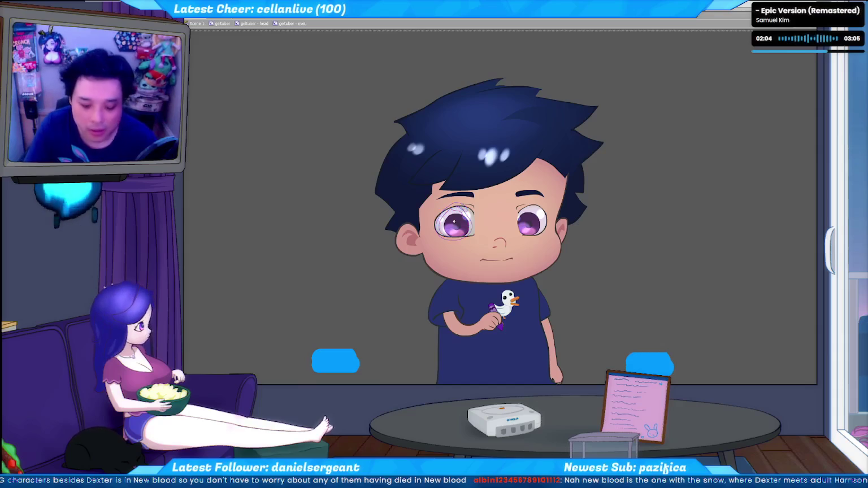
pyautogui.hotkey('ctrl', '+')
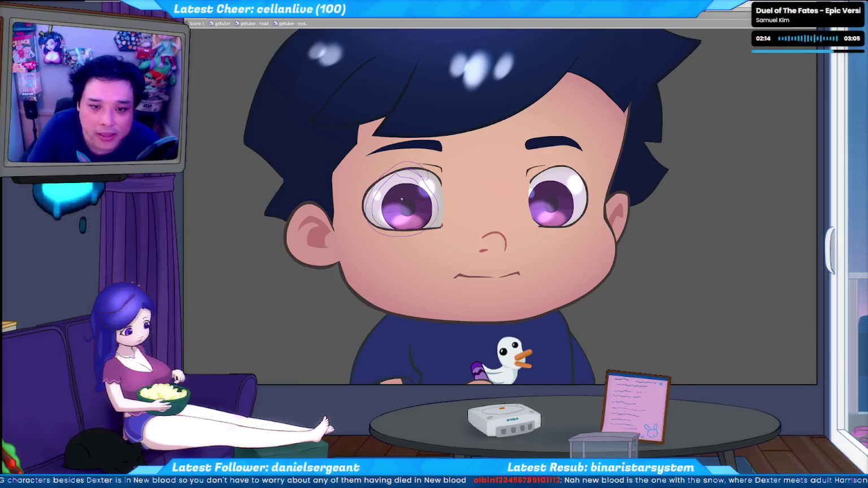
# Step: Select the left eye artwork and flip between its frames to the darker-iris, visible-pupil frame
pyautogui.click(402, 199)
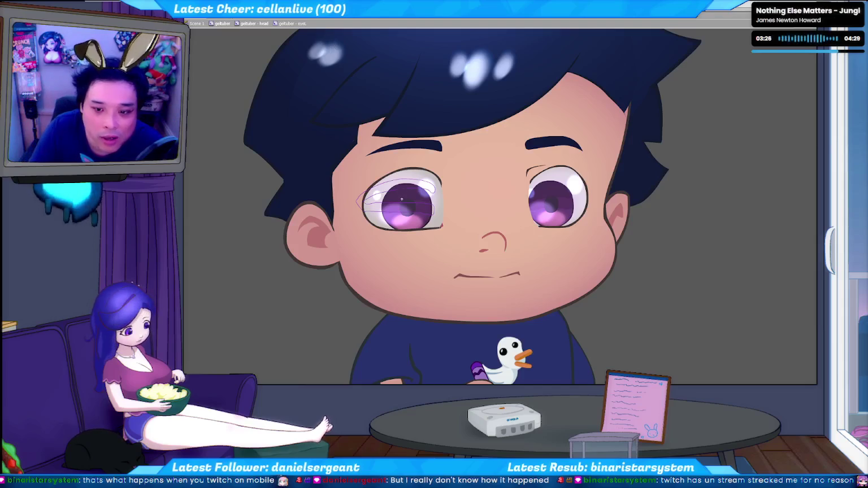
pyautogui.press('Delete')
pyautogui.hotkey('ctrl', 'z')
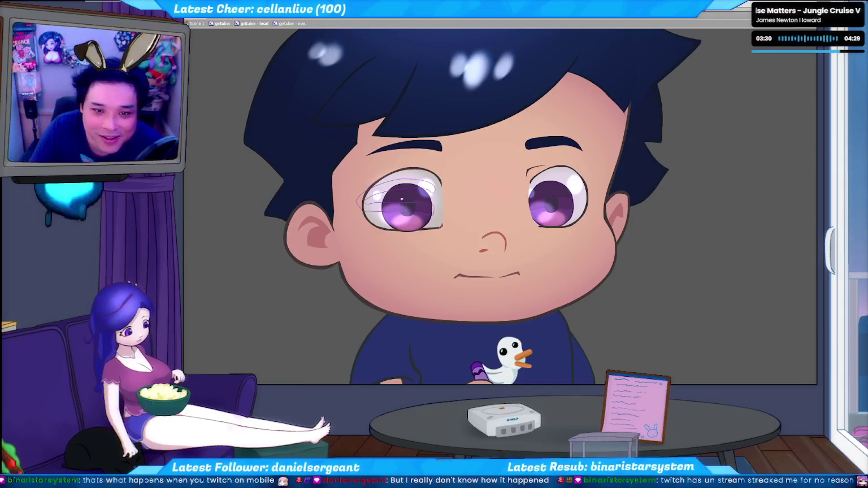
pyautogui.hotkey('ctrl', 'z')
pyautogui.hotkey('ctrl', 'shift', 'z')
pyautogui.hotkey('ctrl', 'z')
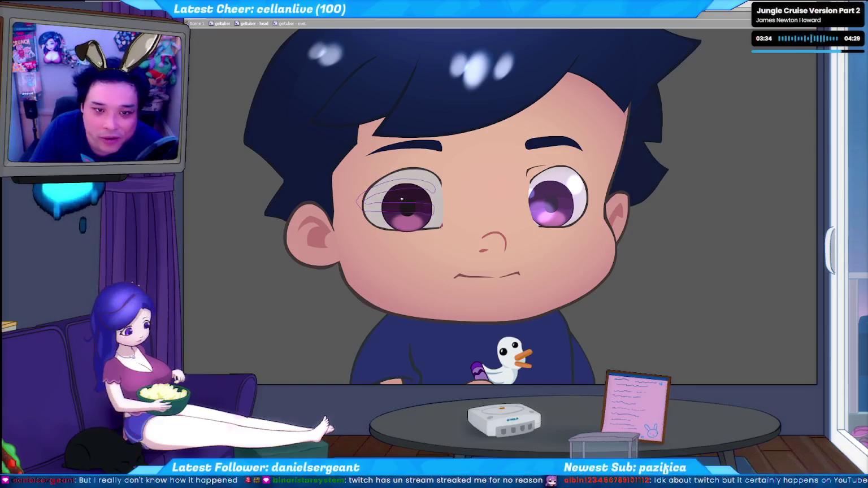
pyautogui.hotkey('ctrl', 'z')
# Step: Flip through the left eye's blank, outline and fill frames to the closed-eye sketch; a stray stroke appears
pyautogui.hotkey('ctrl', 'shift', 'z')
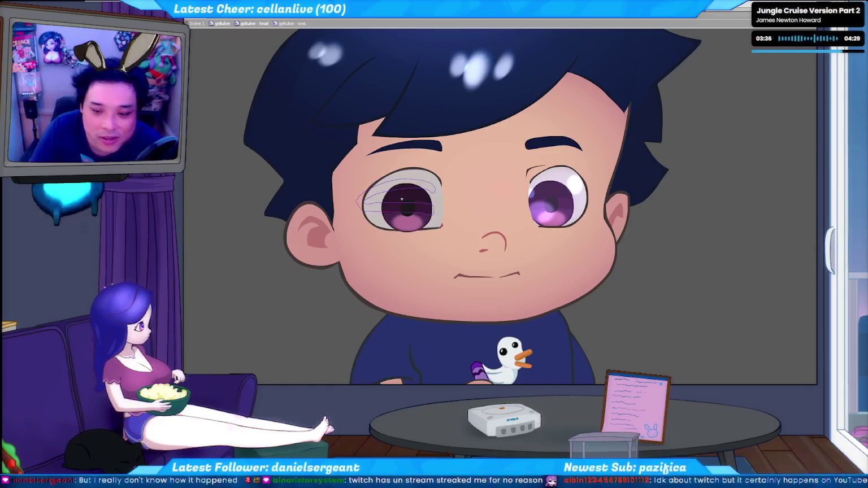
pyautogui.hotkey('ctrl', 'z')
pyautogui.hotkey('ctrl', 'z')
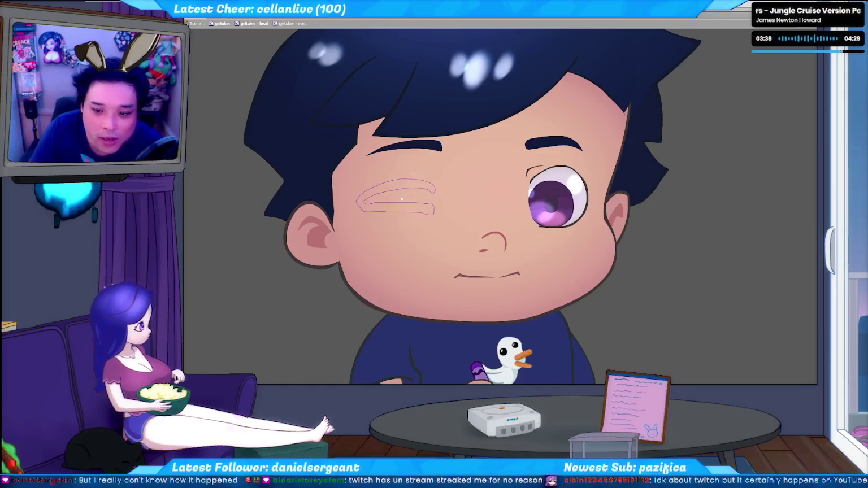
pyautogui.hotkey('ctrl', 'shift', 'z')
pyautogui.hotkey('ctrl', 'z')
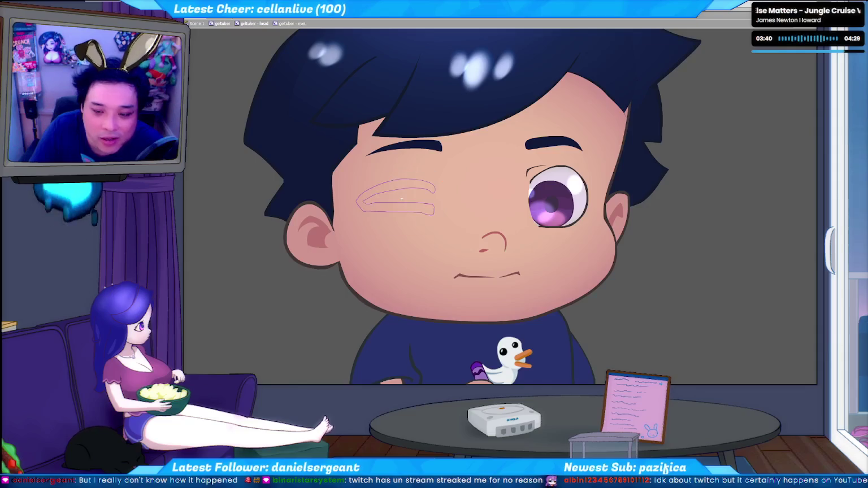
pyautogui.hotkey('ctrl', 'shift', 'z')
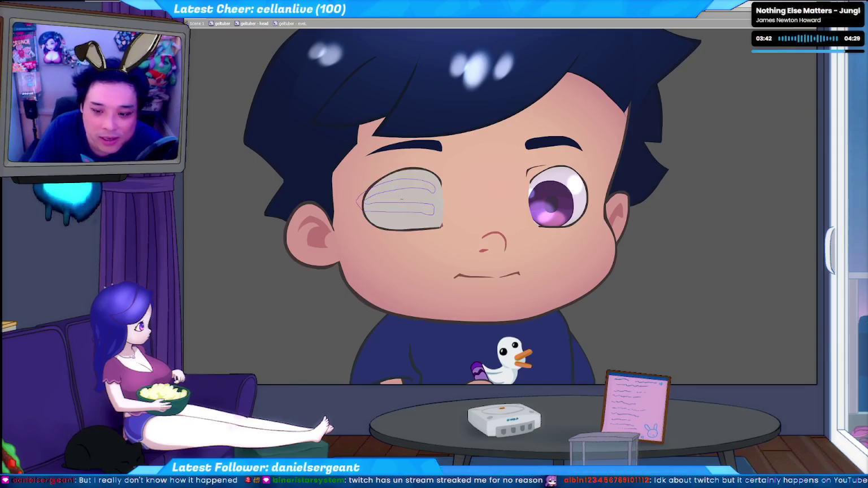
pyautogui.hotkey('ctrl', 'z')
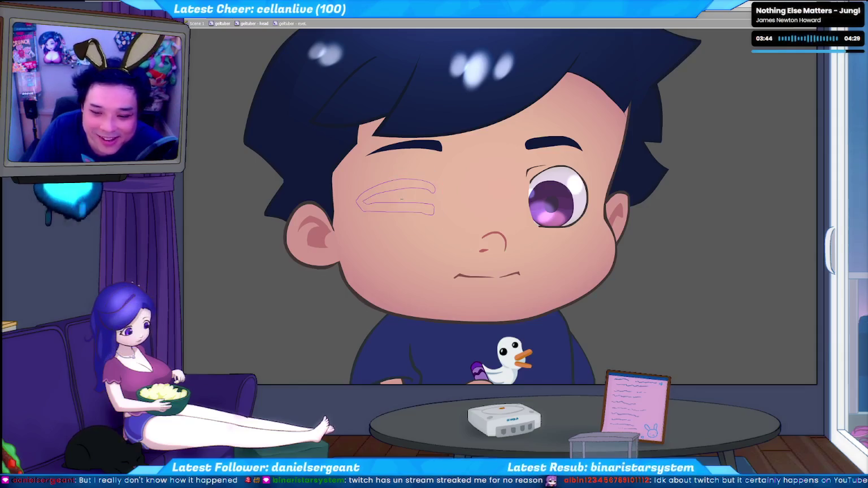
pyautogui.hotkey('ctrl', 'shift', 'z')
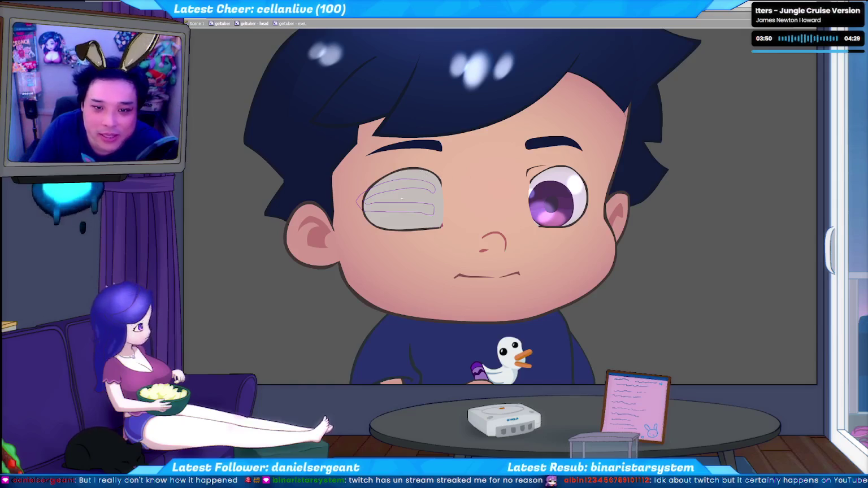
pyautogui.hotkey('ctrl', 'z')
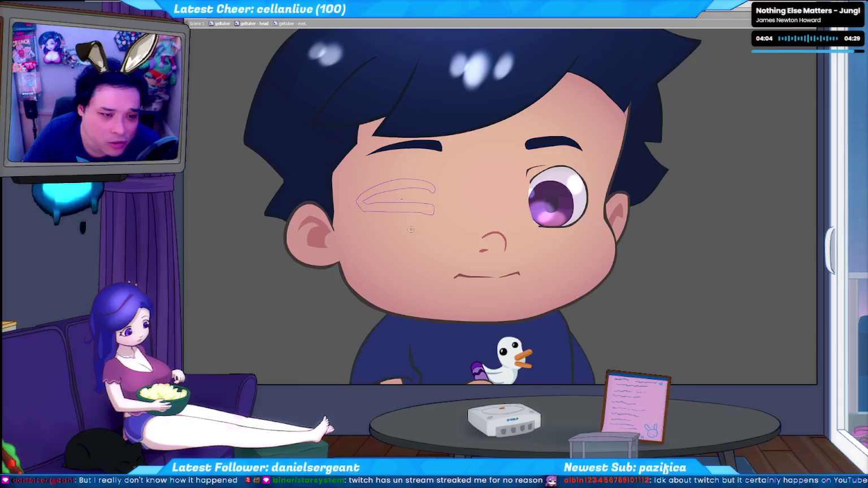
pyautogui.moveTo(267, 241); pyautogui.dragTo(266, 320)
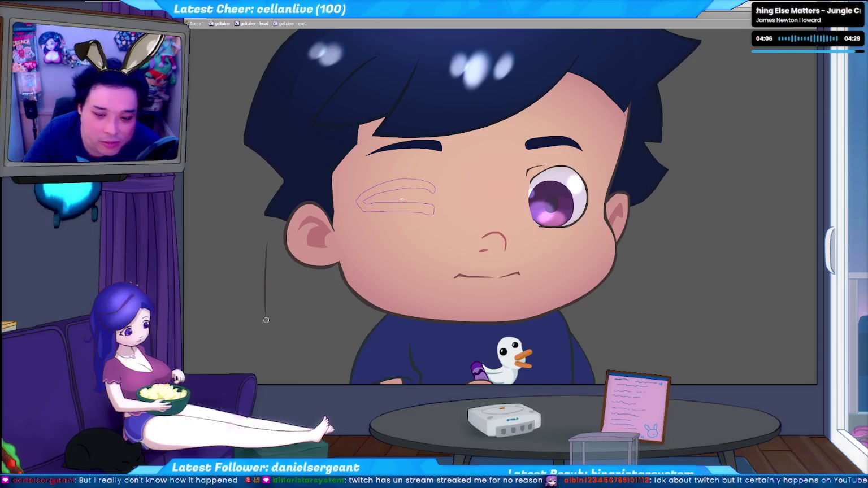
# Step: Undo the stray vertical stroke beside the chibi's face
pyautogui.hotkey('ctrl', 'z')
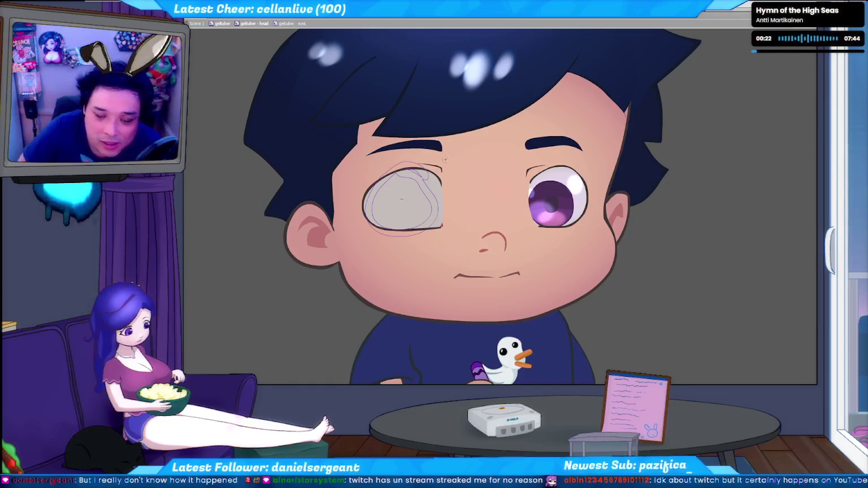
# Step: Step to the open-eye frame and darken the closed eye's lower lid line
pyautogui.press('Right')
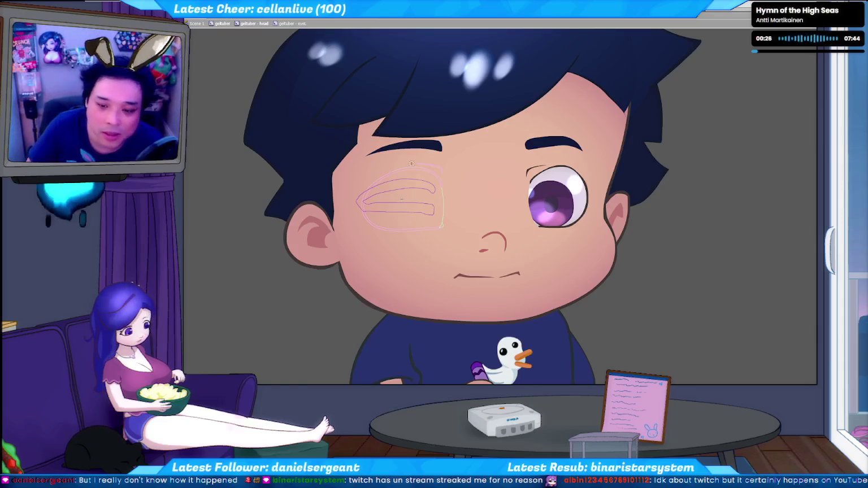
pyautogui.press('Left')
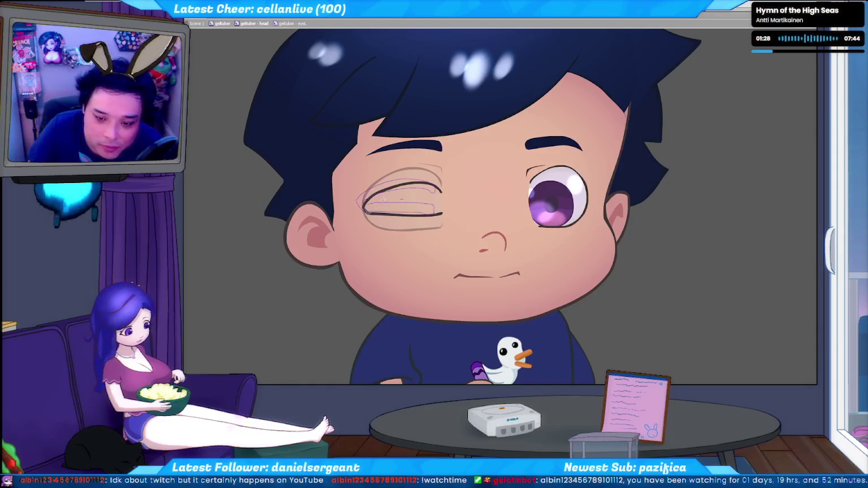
pyautogui.click(403, 205)
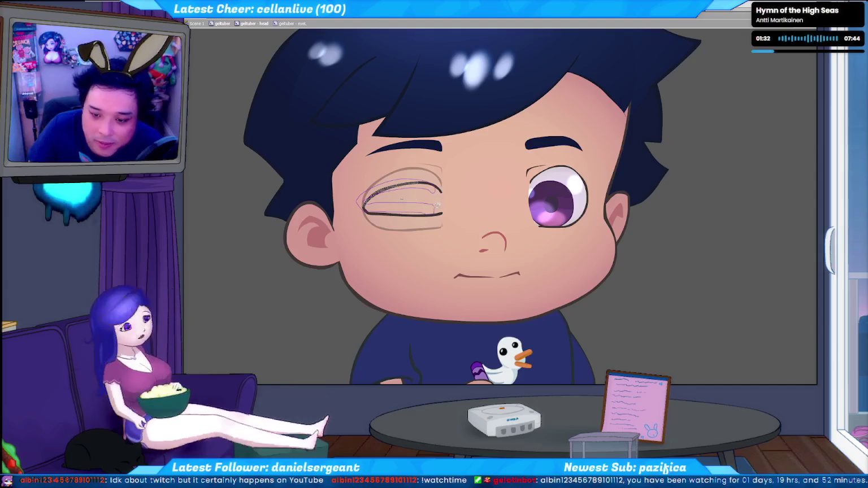
pyautogui.click(421, 215)
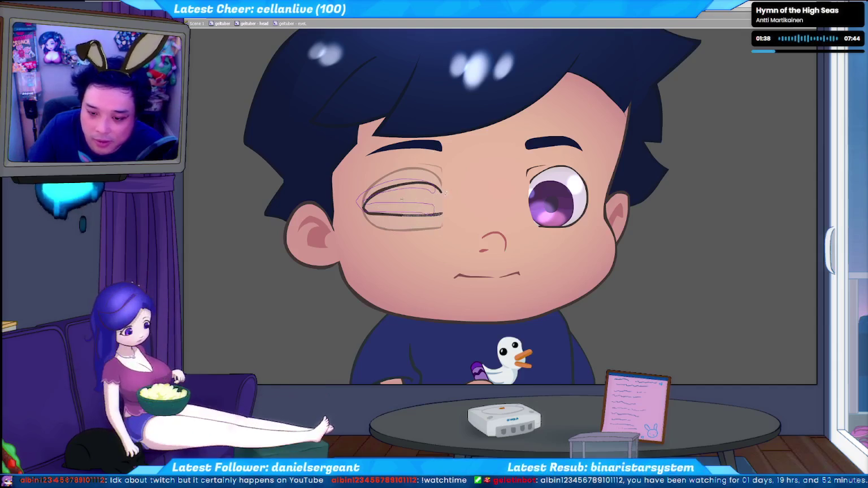
pyautogui.moveTo(442, 215); pyautogui.dragTo(398, 214)
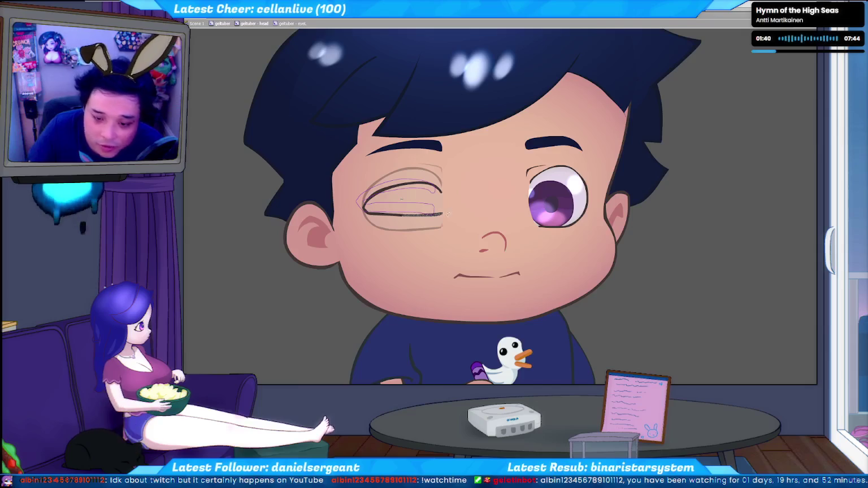
pyautogui.moveTo(366, 213); pyautogui.dragTo(443, 214)
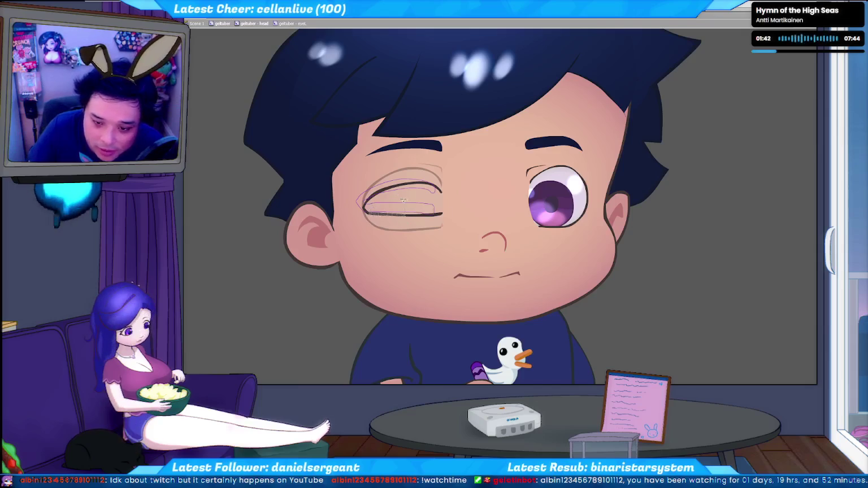
# Step: Discard the heavy lower-lid and white highlight strokes, then sketch a light upper-lid line
pyautogui.hotkey('ctrl', 'z')
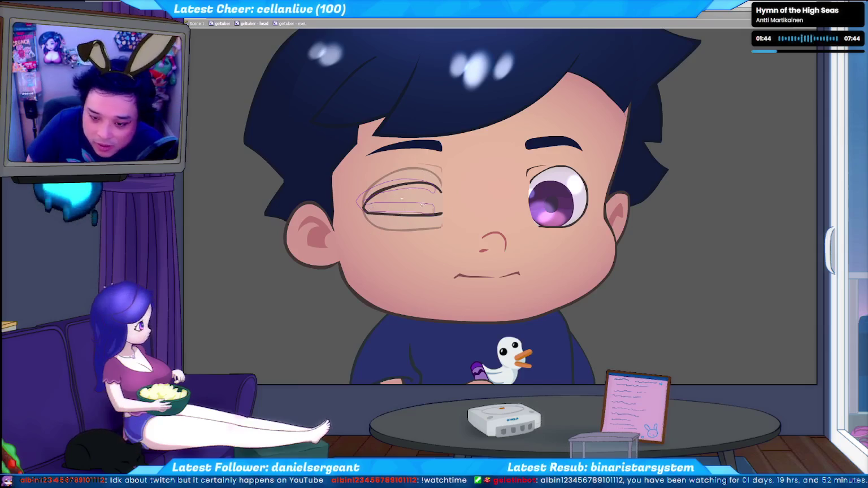
pyautogui.moveTo(427, 220); pyautogui.dragTo(454, 215)
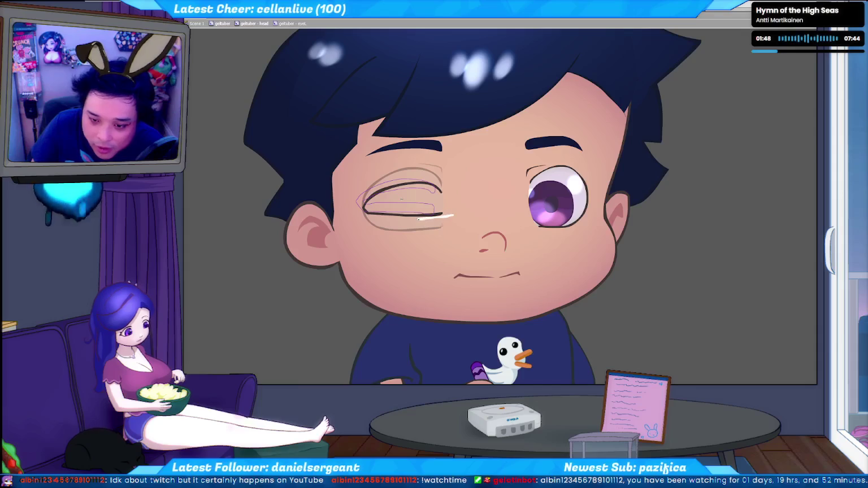
pyautogui.hotkey('ctrl', 'z')
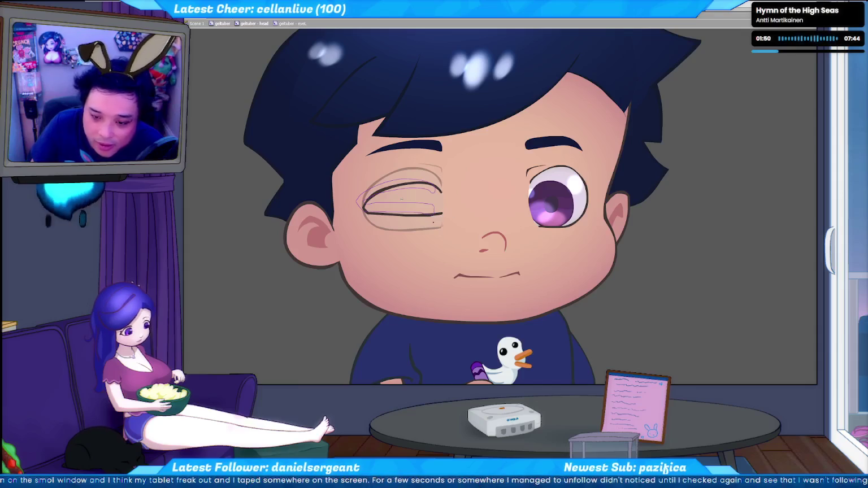
pyautogui.hotkey('ctrl', 'z')
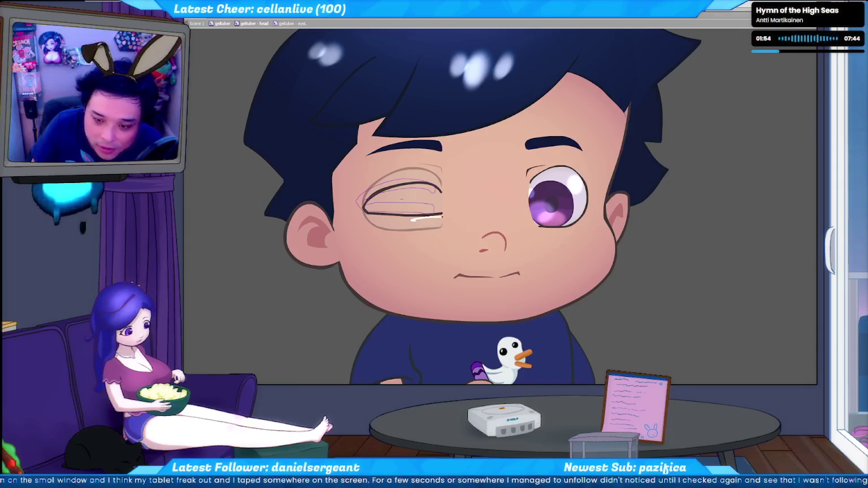
pyautogui.hotkey('ctrl', 'z')
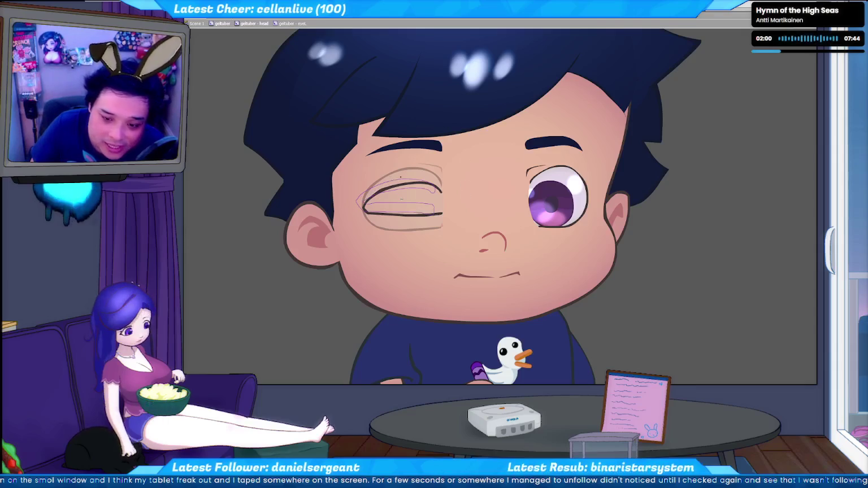
pyautogui.moveTo(364, 196); pyautogui.dragTo(398, 181)
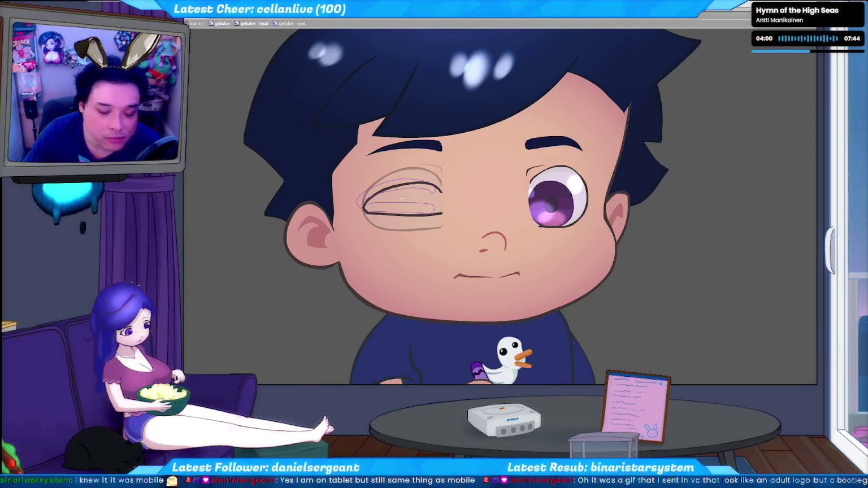
pyautogui.moveTo(685, 210); pyautogui.dragTo(664, 286)
# Step: Undo the stray stroke, set the brush paint mode, select the closed-eye fill, and sketch purple guides
pyautogui.hotkey('ctrl', 'z')
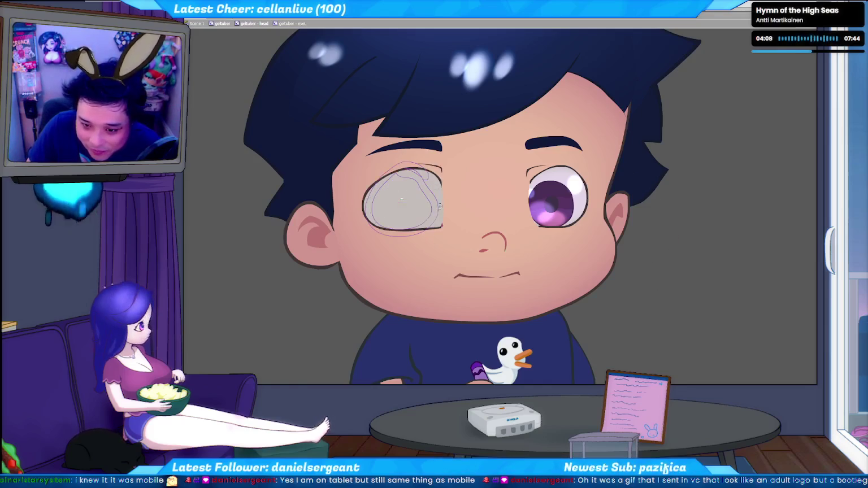
pyautogui.click(198, 136)
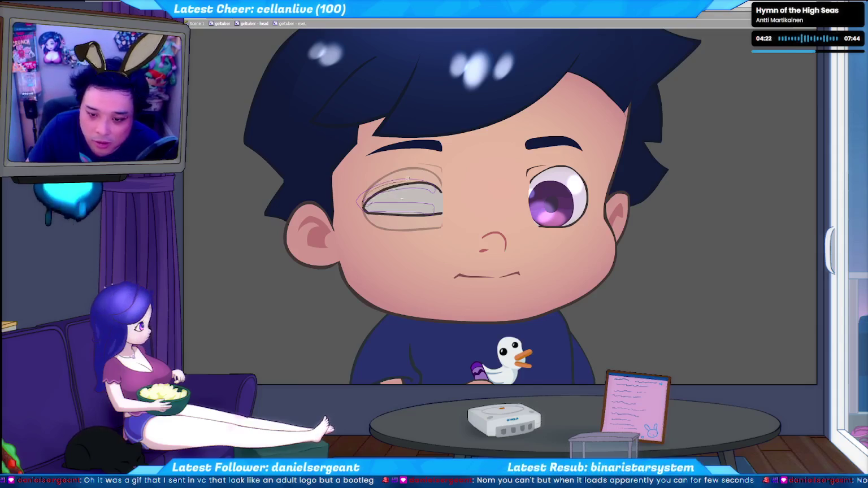
pyautogui.click(415, 197)
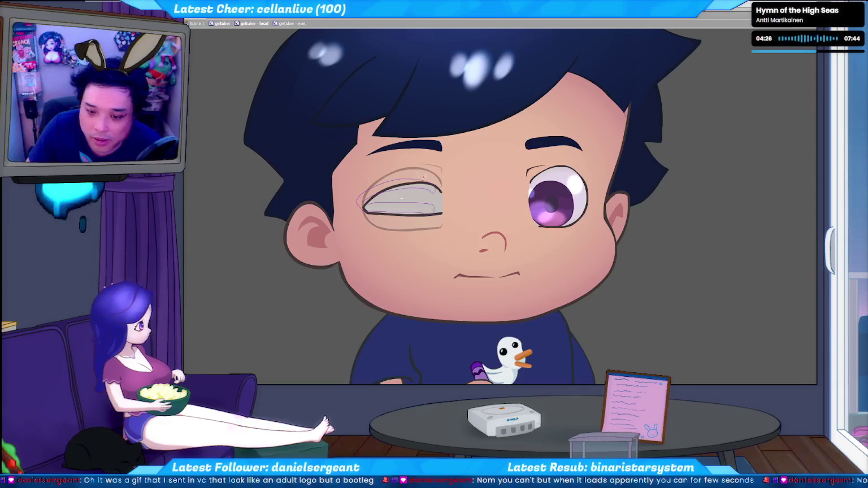
pyautogui.click(401, 195)
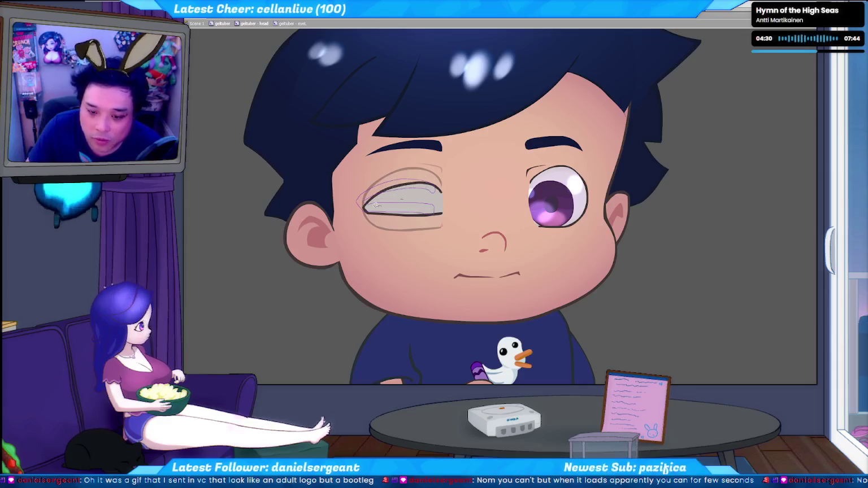
pyautogui.click(401, 208)
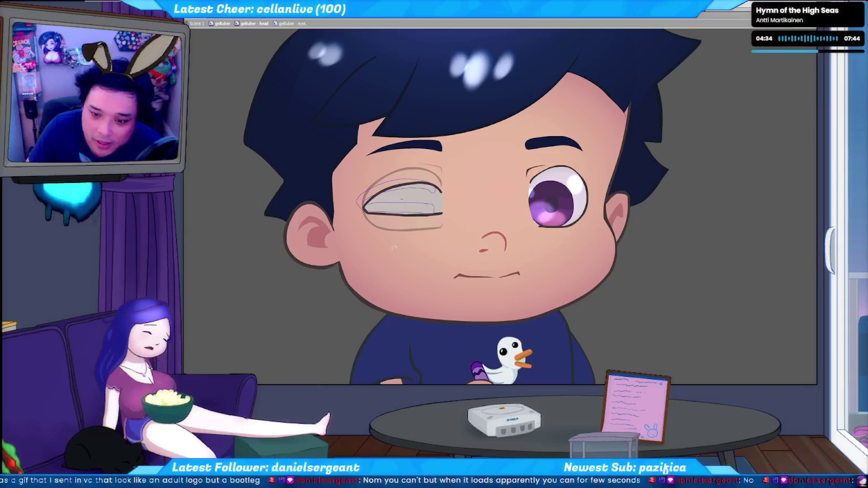
pyautogui.click(419, 213)
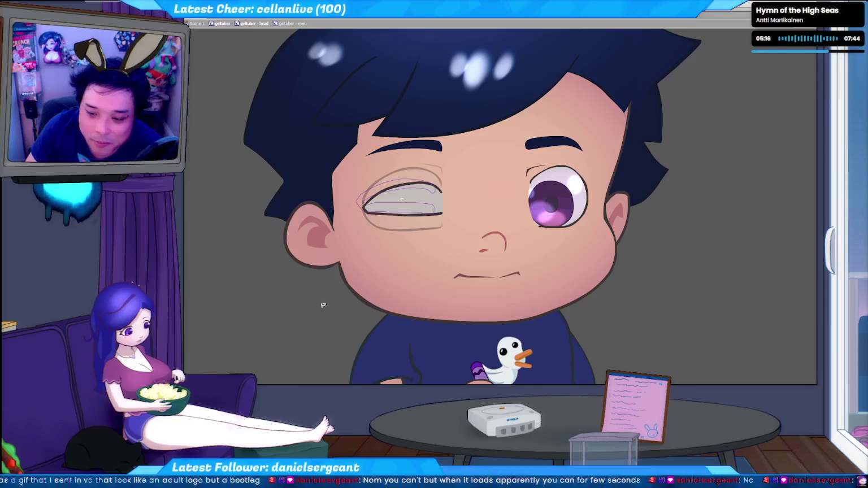
pyautogui.moveTo(415, 170); pyautogui.dragTo(410, 236)
# Step: Squash the closed eye into a thin lid shape and reshape its fill with looping purple lines
pyautogui.moveTo(401, 199)
pyautogui.mouseDown()
pyautogui.moveTo(396, 229)
pyautogui.moveTo(459, 169)
pyautogui.mouseUp()
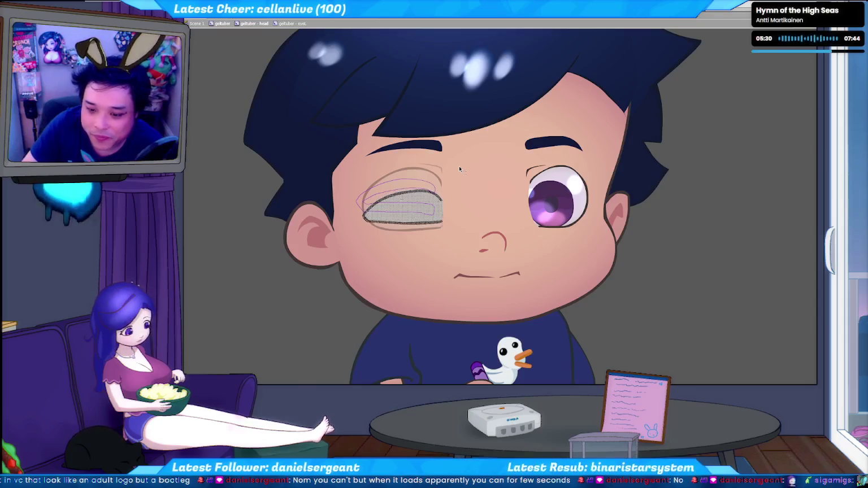
pyautogui.click(424, 235)
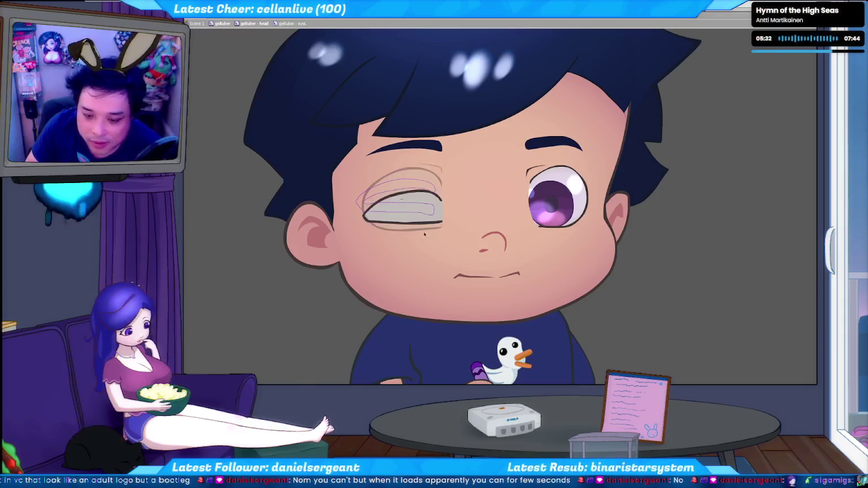
pyautogui.moveTo(433, 227); pyautogui.dragTo(430, 232)
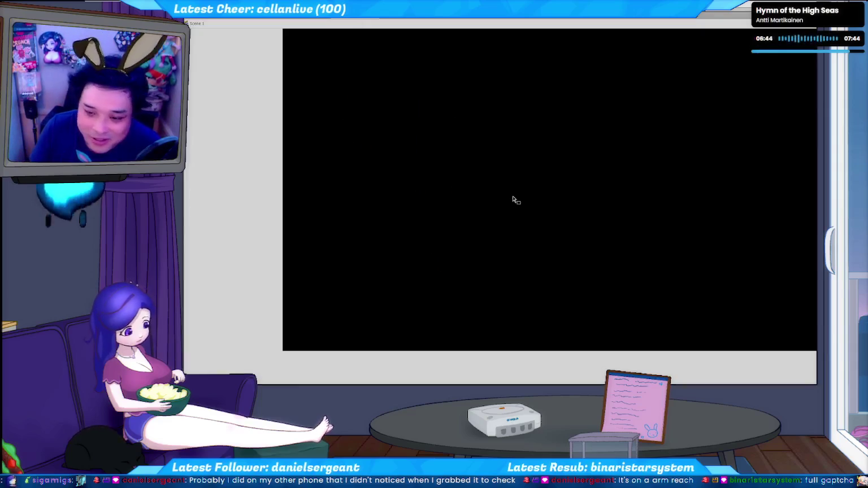
# Step: Brush a rectangular frame and sketch a traffic light's arc and circles inside it
pyautogui.moveTo(433, 82); pyautogui.dragTo(586, 85)
pyautogui.hotkey('ctrl', 'z')
pyautogui.moveTo(401, 87)
pyautogui.mouseDown()
pyautogui.moveTo(619, 89)
pyautogui.moveTo(403, 247)
pyautogui.moveTo(634, 258)
pyautogui.mouseUp()
pyautogui.moveTo(608, 87); pyautogui.dragTo(607, 257)
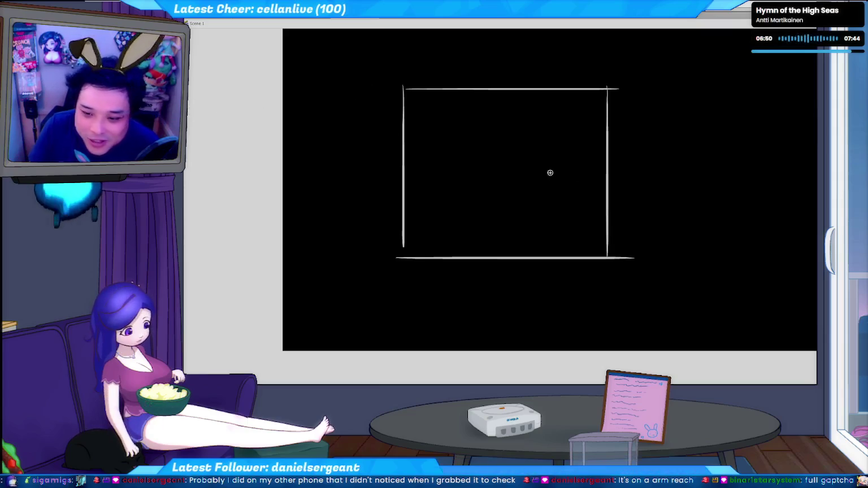
pyautogui.moveTo(481, 178); pyautogui.dragTo(496, 232)
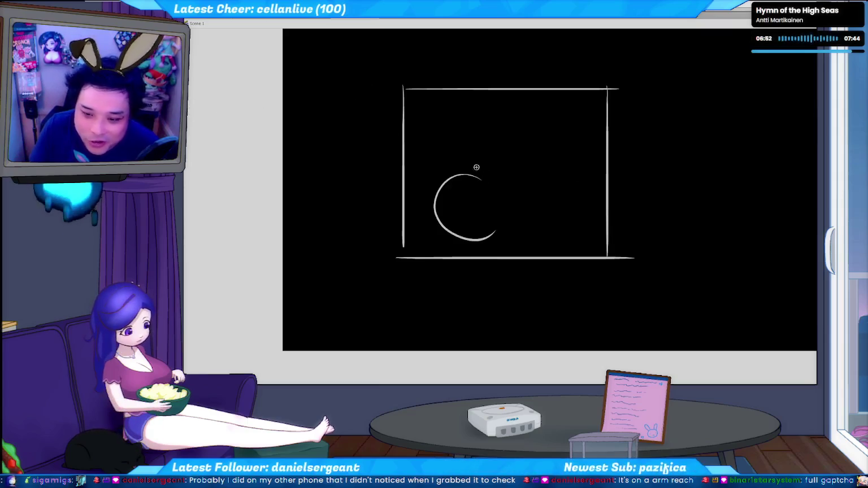
pyautogui.moveTo(466, 164); pyautogui.dragTo(522, 160)
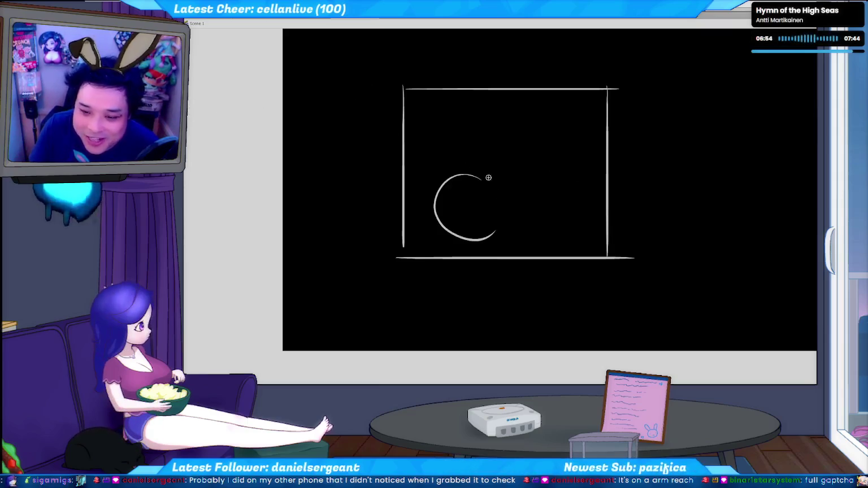
pyautogui.hotkey('ctrl', 'z')
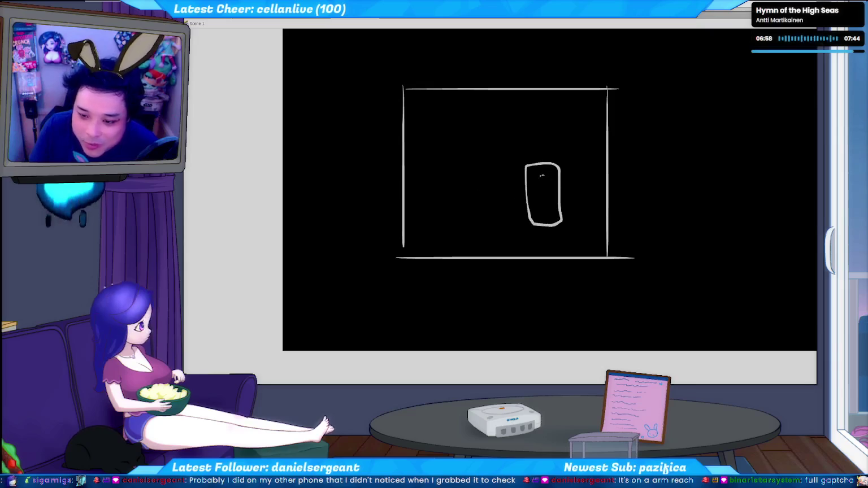
pyautogui.moveTo(544, 191); pyautogui.dragTo(539, 205)
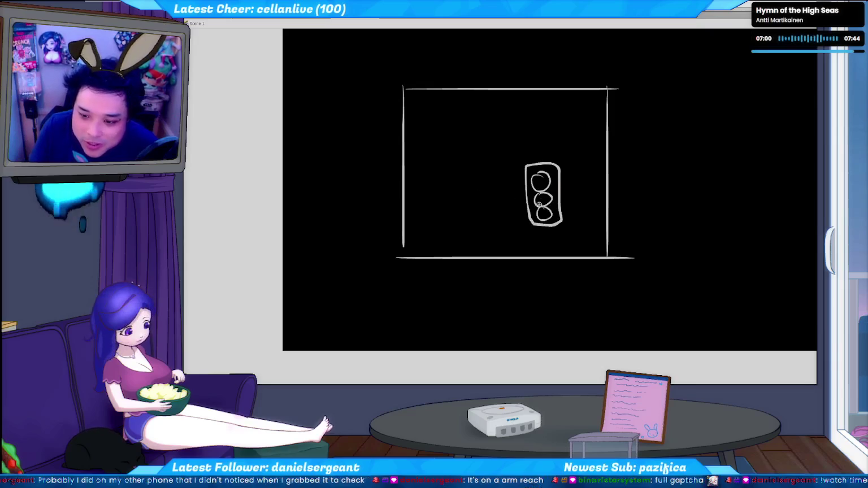
# Step: Divide the rectangle into a grid with three vertical and three horizontal lines
pyautogui.moveTo(465, 90); pyautogui.dragTo(465, 245)
pyautogui.hotkey('ctrl', 'z')
pyautogui.moveTo(444, 90); pyautogui.dragTo(446, 263)
pyautogui.moveTo(511, 91); pyautogui.dragTo(510, 256)
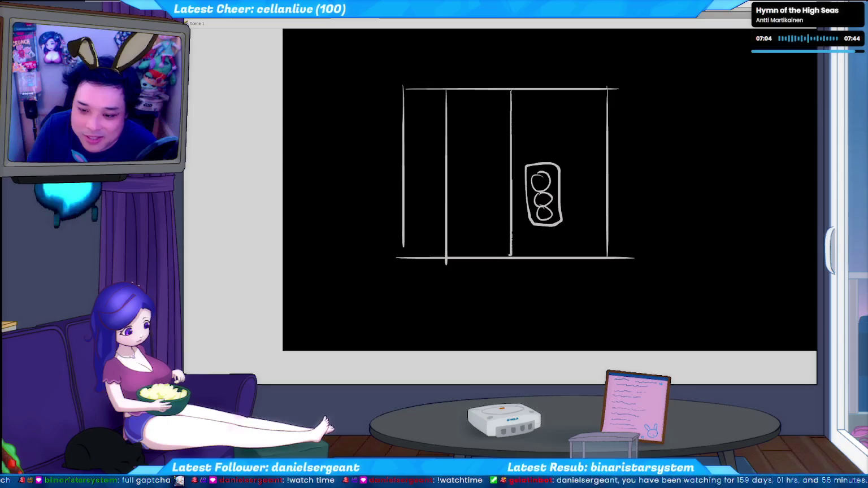
pyautogui.moveTo(555, 90); pyautogui.dragTo(557, 261)
pyautogui.moveTo(402, 171); pyautogui.dragTo(588, 172)
pyautogui.moveTo(403, 127); pyautogui.dragTo(616, 127)
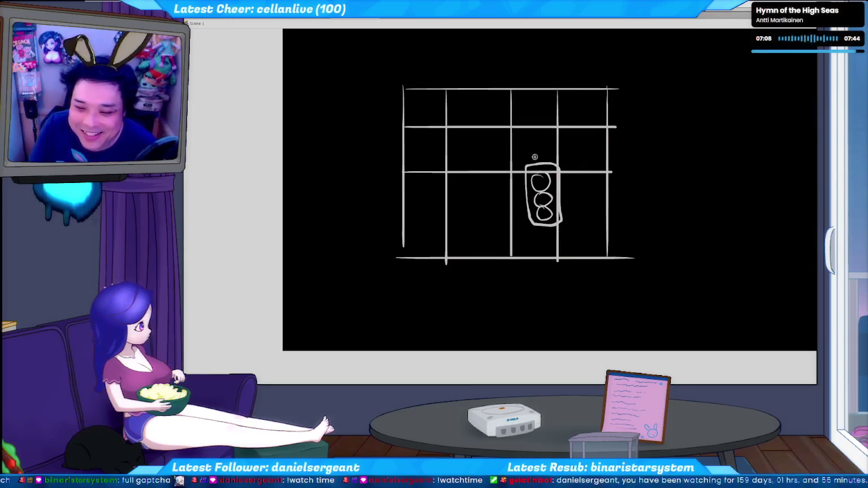
pyautogui.moveTo(405, 212); pyautogui.dragTo(594, 213)
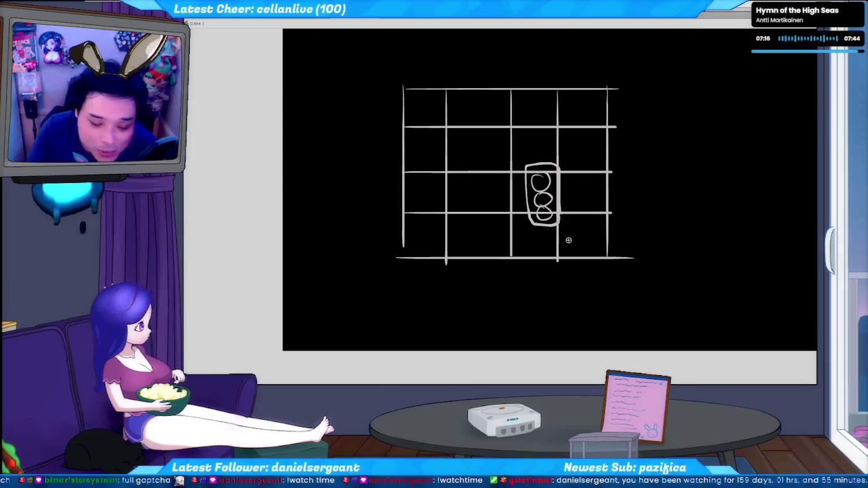
pyautogui.moveTo(580, 227); pyautogui.dragTo(627, 237)
pyautogui.hotkey('ctrl', 'z')
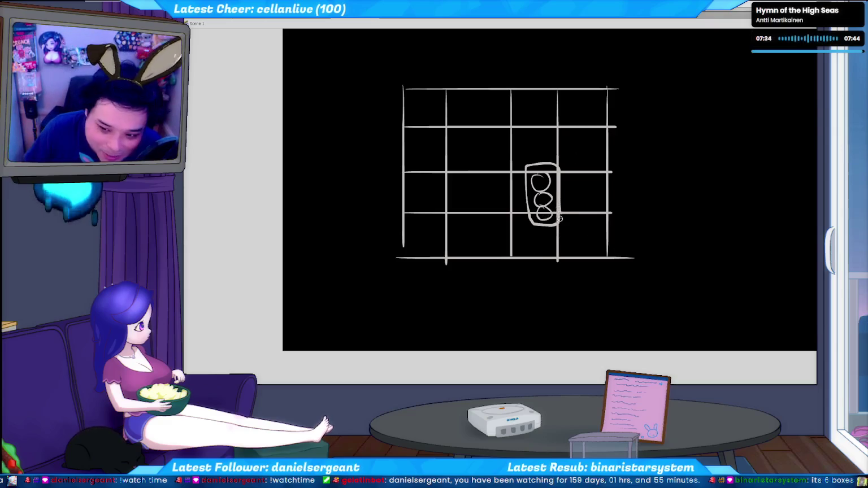
# Step: Mark the grid's right-hand cells in the top, middle and bottom rows with check marks
pyautogui.moveTo(527, 139)
pyautogui.mouseDown()
pyautogui.moveTo(545, 130)
pyautogui.moveTo(593, 140)
pyautogui.mouseUp()
pyautogui.moveTo(533, 190)
pyautogui.mouseDown()
pyautogui.moveTo(549, 175)
pyautogui.moveTo(590, 181)
pyautogui.mouseUp()
pyautogui.moveTo(538, 231); pyautogui.dragTo(592, 211)
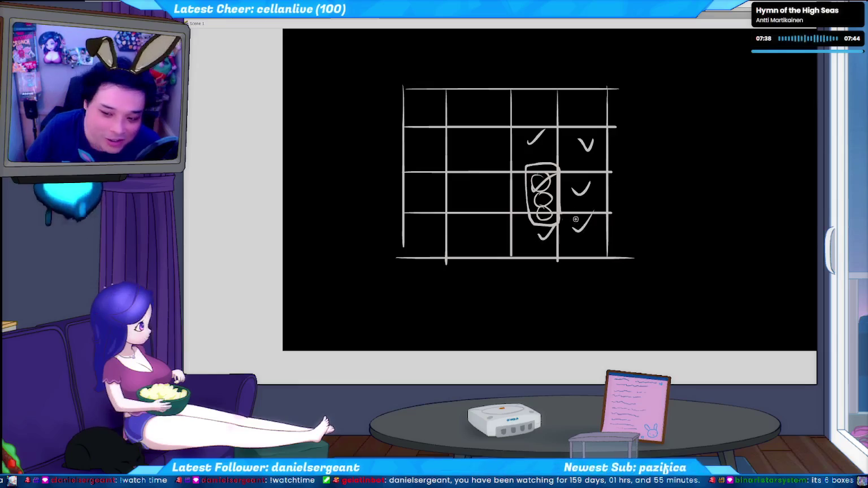
pyautogui.moveTo(449, 106); pyautogui.dragTo(346, 277)
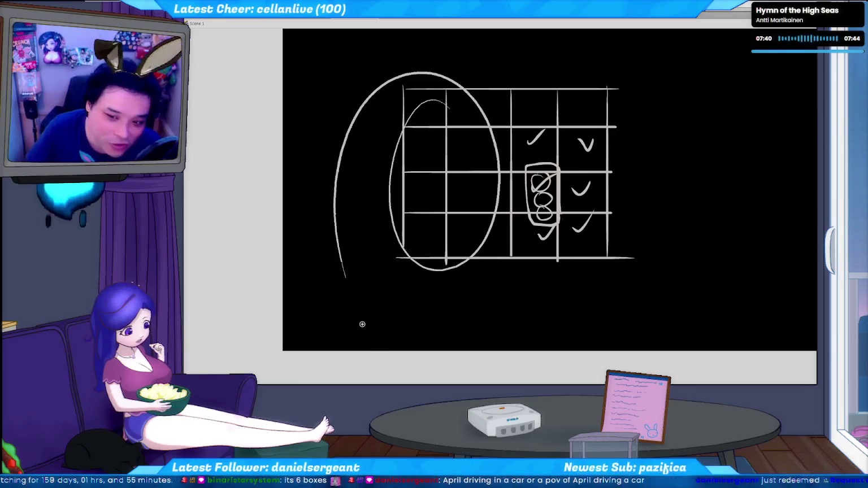
pyautogui.hotkey('ctrl', 'z')
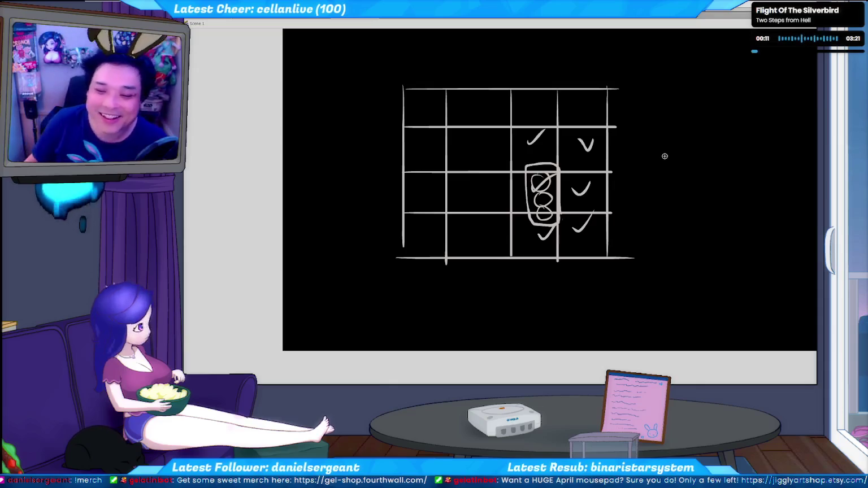
# Step: Clear the grid sketch from the stage and start brushing a new rectangle
pyautogui.moveTo(640, 177); pyautogui.dragTo(466, 167)
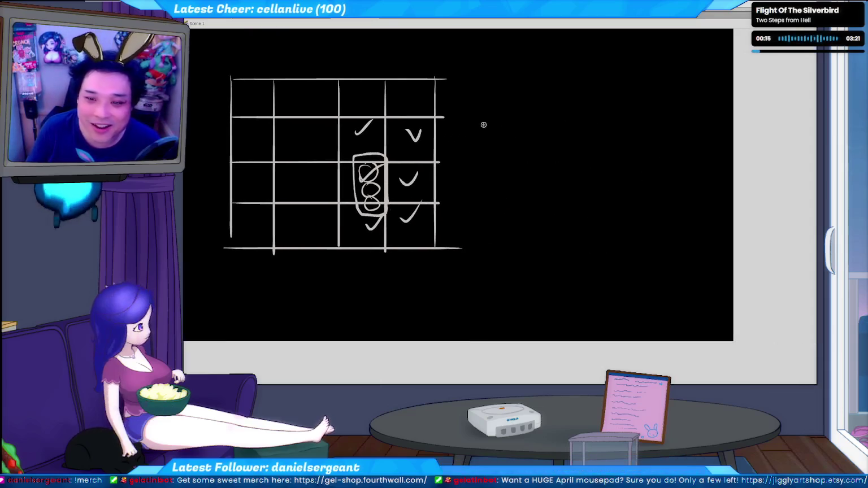
pyautogui.press('Delete')
pyautogui.moveTo(331, 91)
pyautogui.mouseDown()
pyautogui.moveTo(515, 91)
pyautogui.moveTo(319, 270)
pyautogui.moveTo(562, 272)
pyautogui.mouseUp()
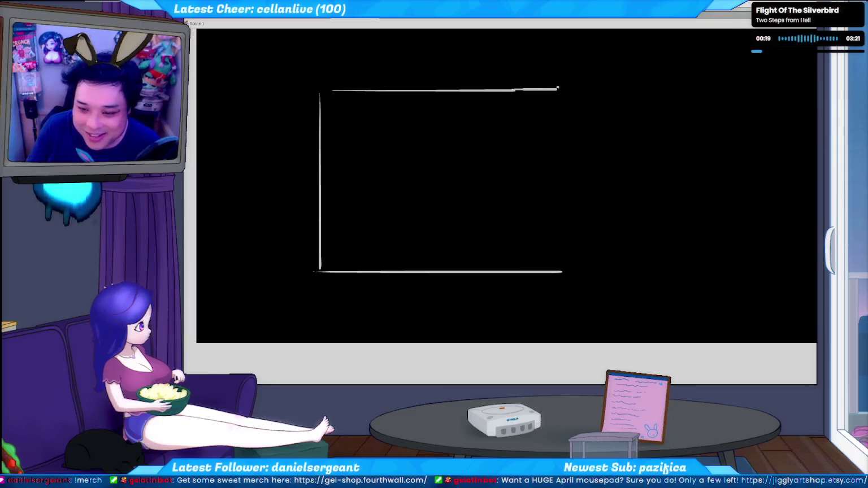
# Step: Close the rectangle's right side and divide it with three vertical and three horizontal grid lines
pyautogui.moveTo(560, 184); pyautogui.dragTo(561, 274)
pyautogui.moveTo(336, 184); pyautogui.dragTo(566, 183)
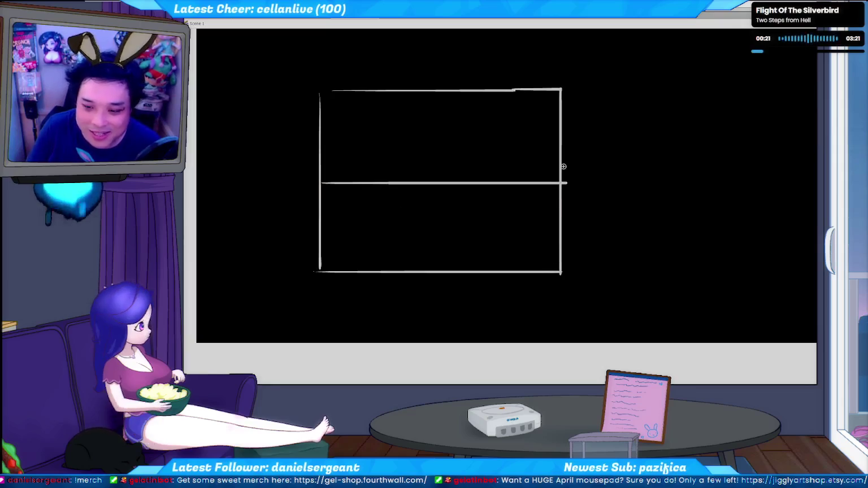
pyautogui.moveTo(452, 92); pyautogui.dragTo(450, 277)
pyautogui.moveTo(393, 90); pyautogui.dragTo(388, 272)
pyautogui.moveTo(510, 91); pyautogui.dragTo(508, 272)
pyautogui.moveTo(321, 137); pyautogui.dragTo(559, 136)
pyautogui.moveTo(321, 235); pyautogui.dragTo(559, 235)
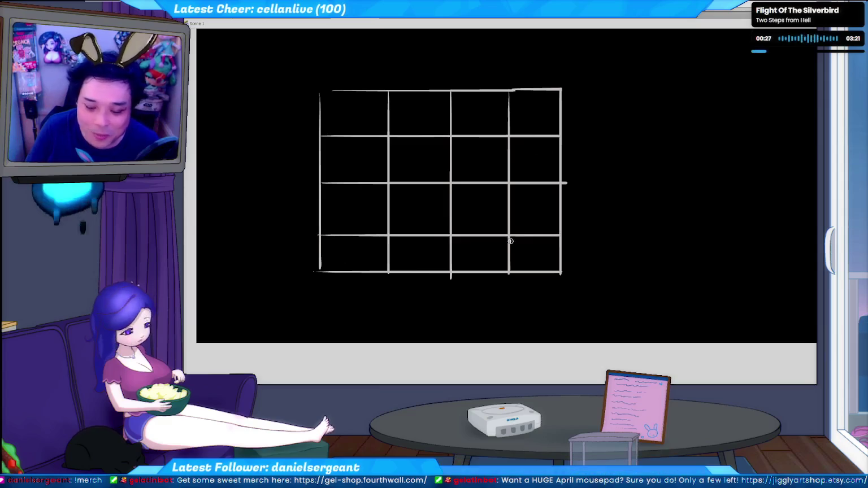
# Step: Sketch a flat line leading into a staircase and a rising diagonal curve, undoing stray strokes
pyautogui.moveTo(329, 252); pyautogui.dragTo(369, 252)
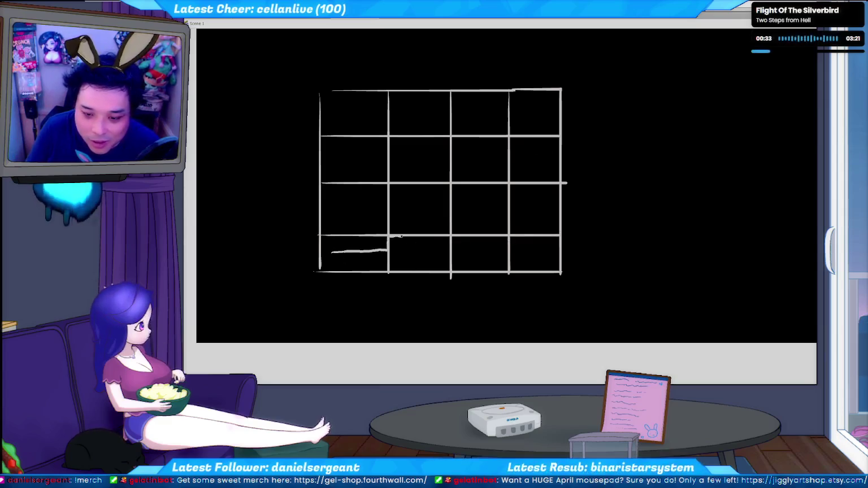
pyautogui.moveTo(401, 226)
pyautogui.mouseDown()
pyautogui.moveTo(461, 195)
pyautogui.moveTo(520, 118)
pyautogui.mouseUp()
pyautogui.moveTo(445, 191); pyautogui.dragTo(528, 116)
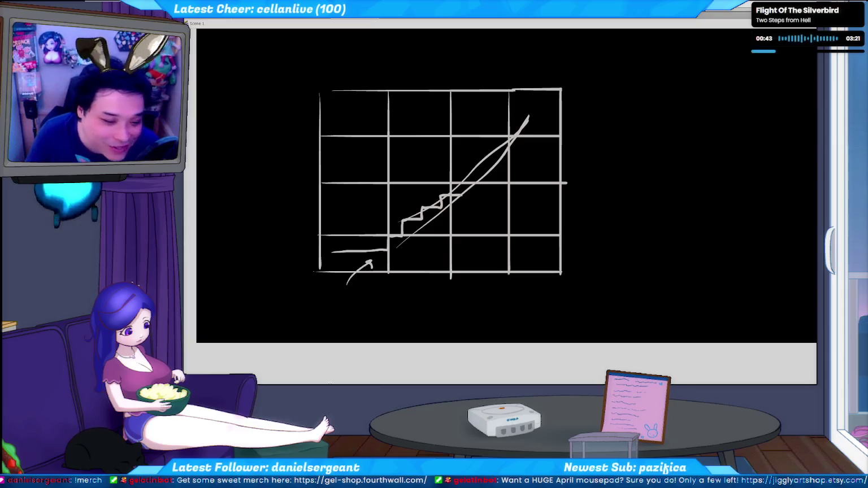
pyautogui.hotkey('ctrl', 'z')
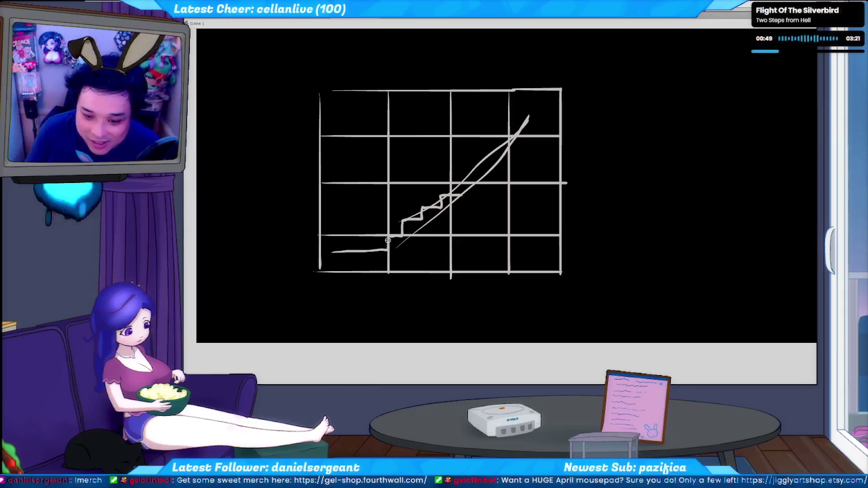
pyautogui.moveTo(386, 251); pyautogui.dragTo(339, 244)
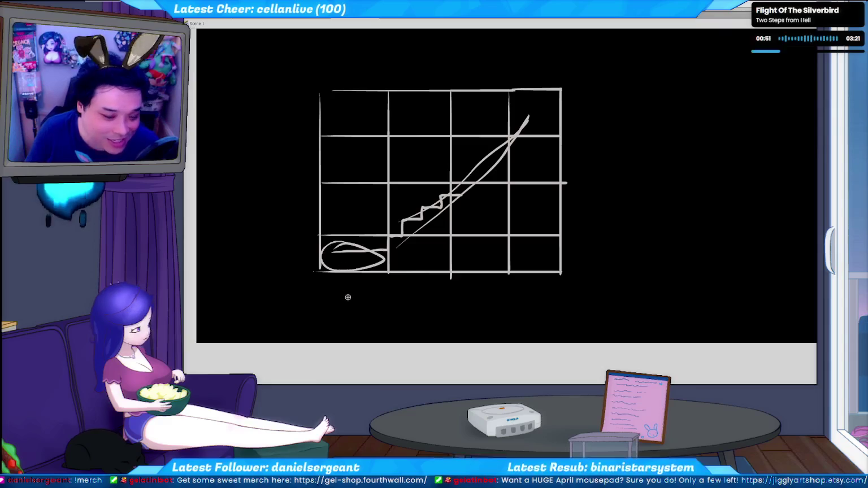
pyautogui.hotkey('ctrl', 'z')
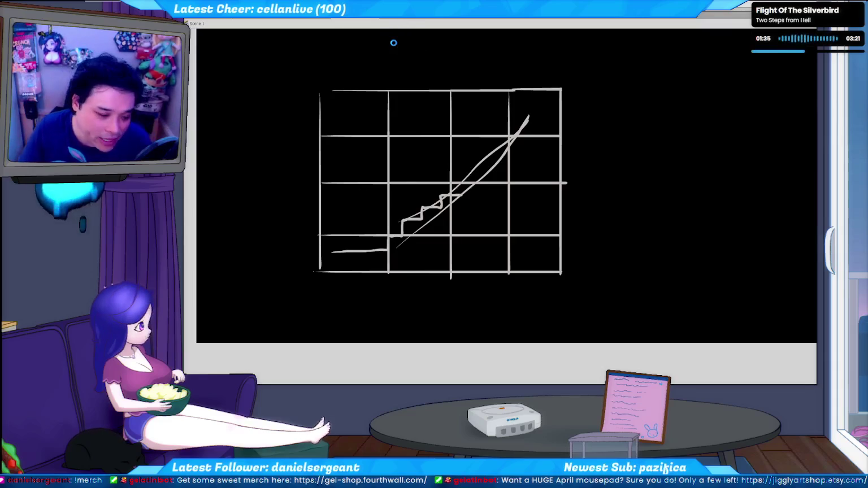
# Step: Save the grid and staircase sketch, then loop a rough box around the bottom-left cell
pyautogui.hotkey('ctrl', 's')
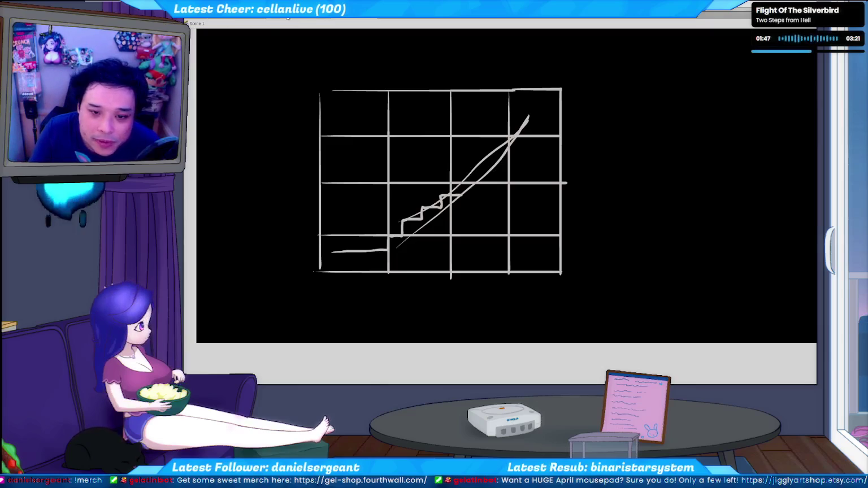
pyautogui.hotkey('alt', 'Tab')
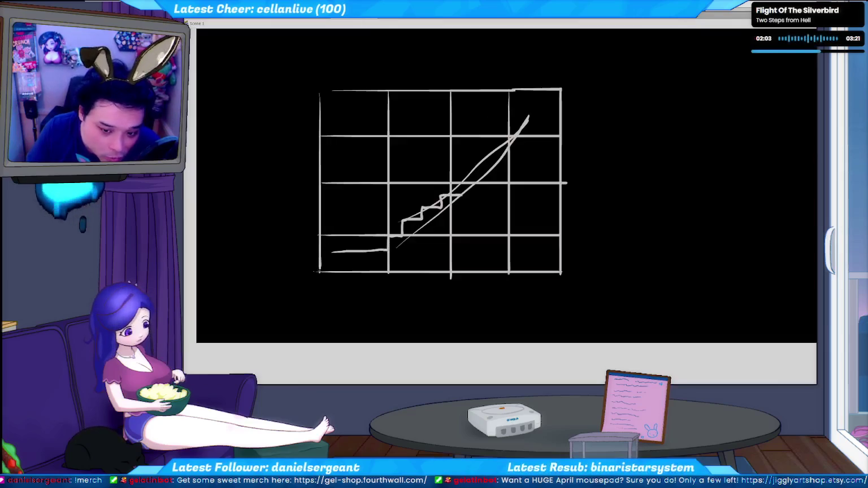
pyautogui.moveTo(390, 242); pyautogui.dragTo(384, 233)
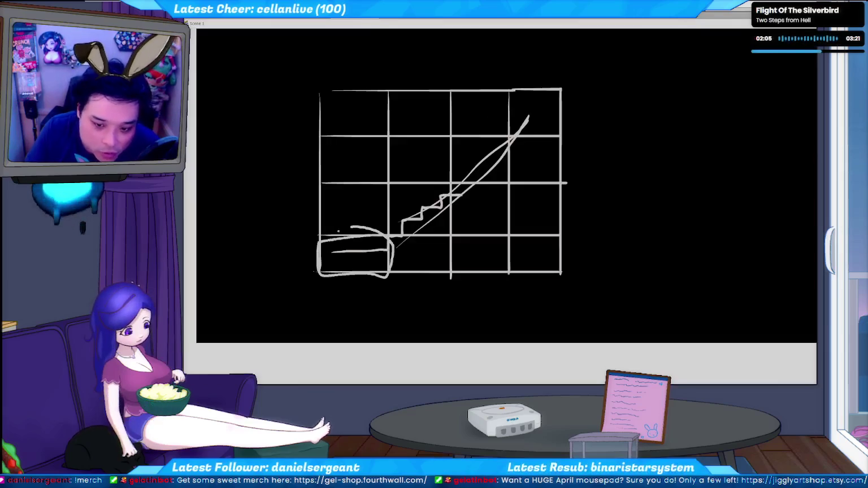
# Step: Undo the rough box and diagonal stroke, and switch to the character artwork document
pyautogui.moveTo(319, 250); pyautogui.dragTo(304, 266)
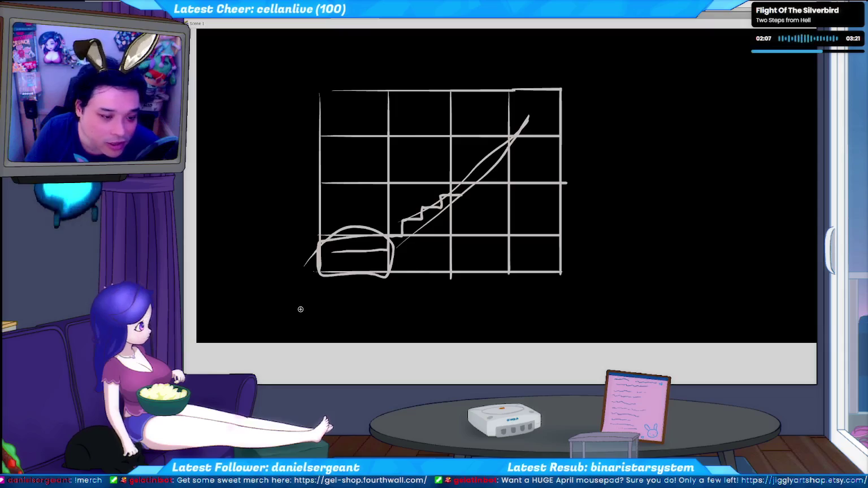
pyautogui.hotkey('ctrl', 'z')
pyautogui.hotkey('ctrl', 'z')
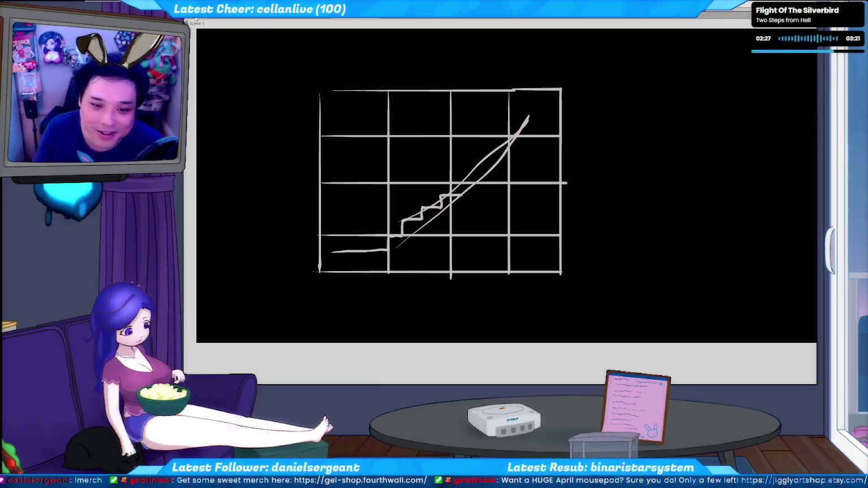
pyautogui.hotkey('ctrl', 'Tab')
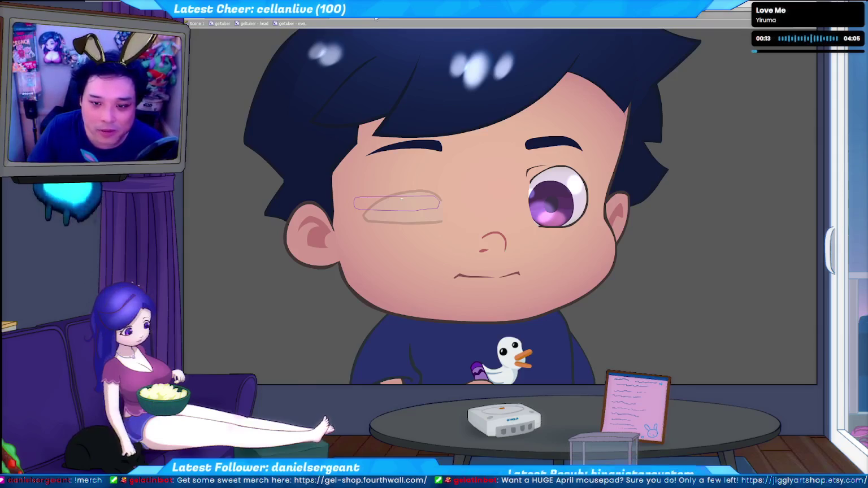
# Step: Close the character and graph sketch documents, saving the graph sketch changes
pyautogui.click(360, 19)
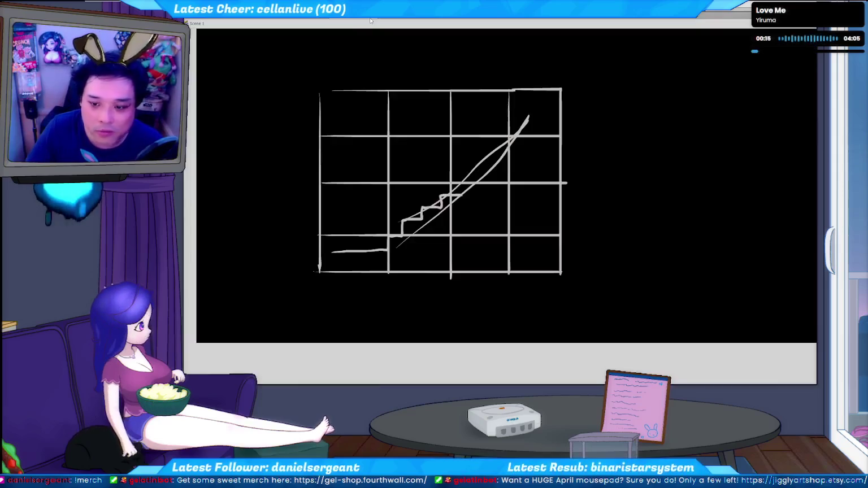
pyautogui.click(373, 21)
pyautogui.click(536, 154)
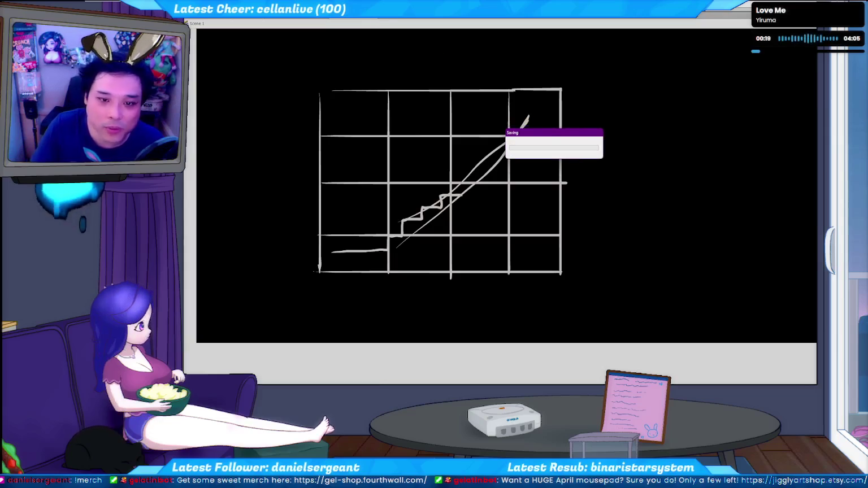
# Step: Browse to the STREAM folder of .fla files and open the navy canvas file
pyautogui.hotkey('alt', 'f')
pyautogui.hotkey('ctrl', 'o')
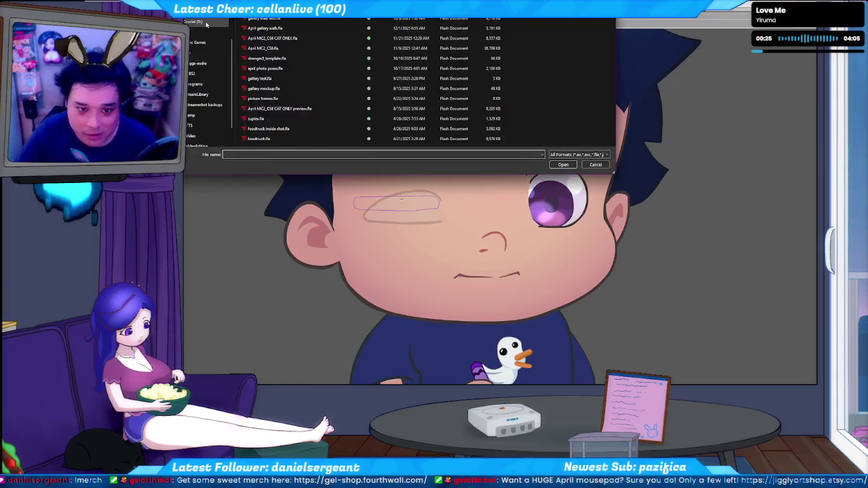
pyautogui.scroll(3, 206, 25)
pyautogui.scroll(3, 204, 20)
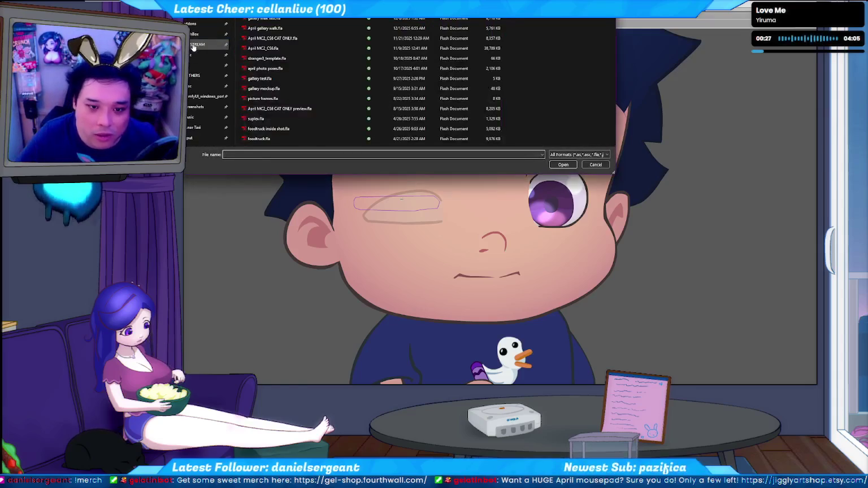
pyautogui.click(198, 44)
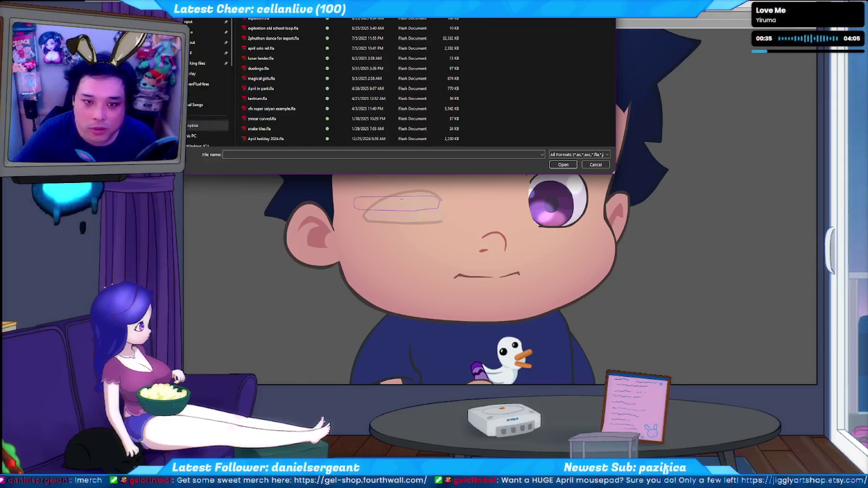
pyautogui.press('Escape')
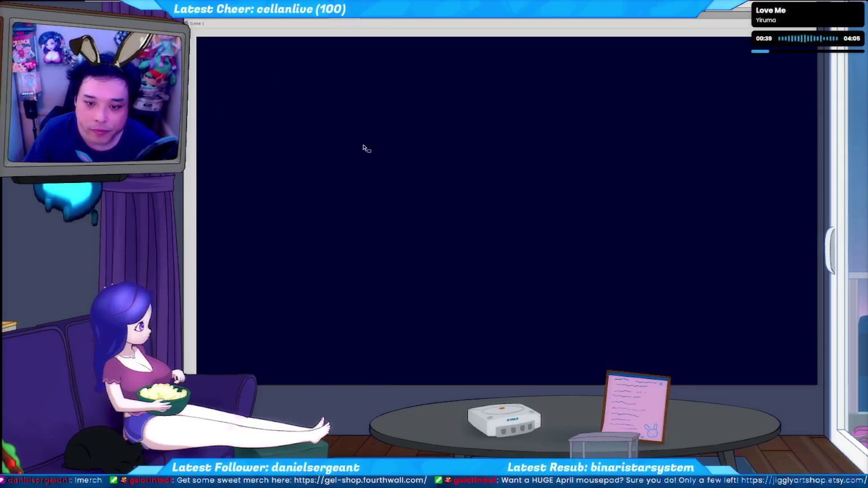
# Step: Choose a bright blue line colour, testing it with strokes that are undone
pyautogui.moveTo(358, 233); pyautogui.dragTo(601, 232)
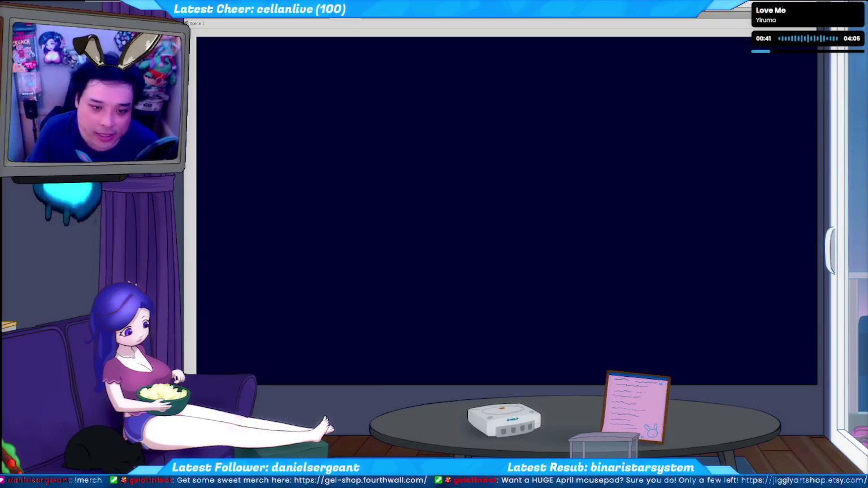
pyautogui.click(199, 135)
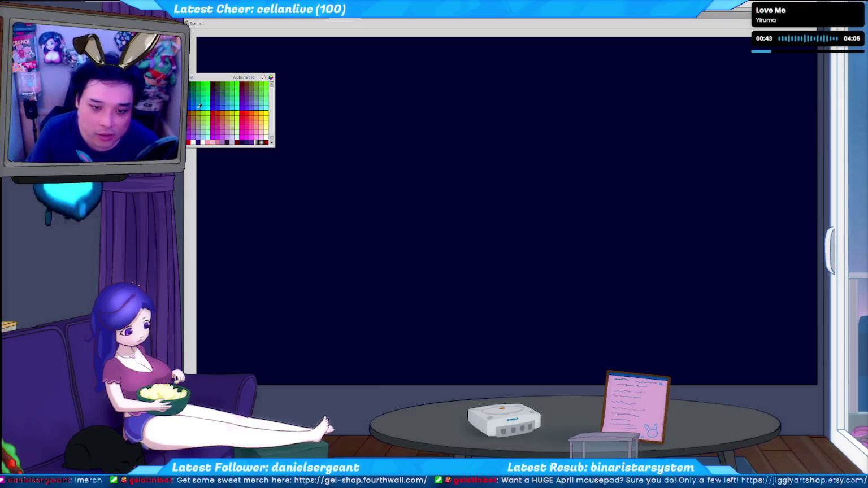
pyautogui.click(199, 106)
pyautogui.moveTo(389, 116); pyautogui.dragTo(480, 244)
pyautogui.hotkey('ctrl', 'z')
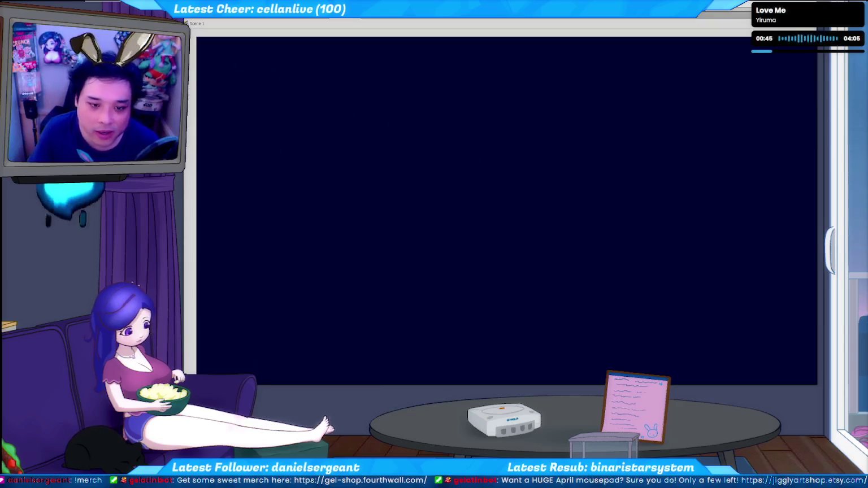
pyautogui.click(198, 99)
pyautogui.click(201, 105)
pyautogui.moveTo(352, 100)
pyautogui.mouseDown()
pyautogui.moveTo(457, 202)
pyautogui.moveTo(532, 224)
pyautogui.mouseUp()
pyautogui.hotkey('ctrl', 'z')
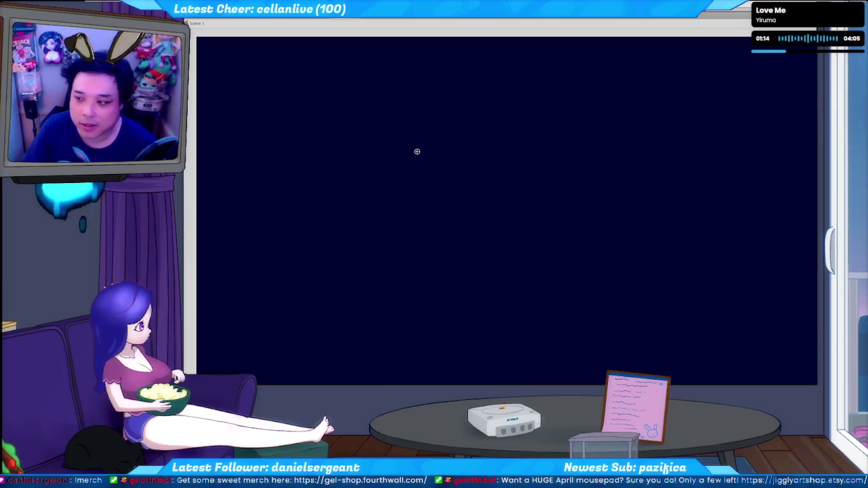
# Step: Sketch the windshield's upper arc and its top and right edges
pyautogui.moveTo(354, 202); pyautogui.dragTo(507, 97)
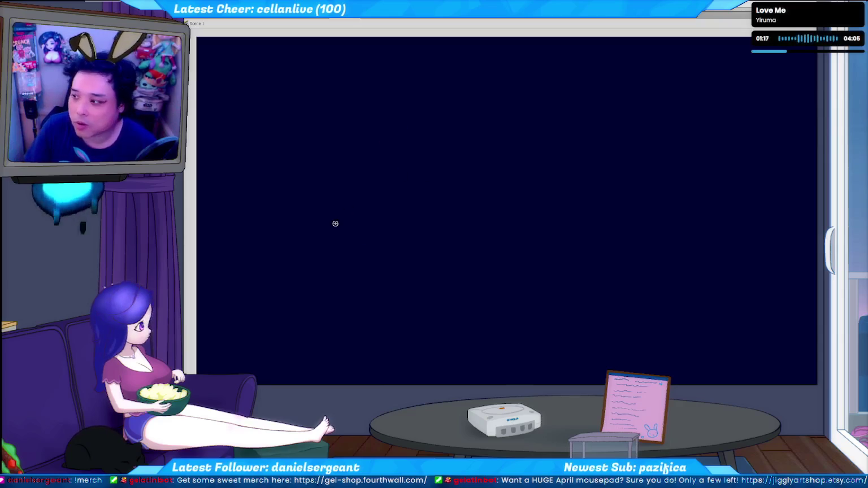
pyautogui.moveTo(335, 222); pyautogui.dragTo(663, 125)
pyautogui.moveTo(318, 240)
pyautogui.mouseDown()
pyautogui.moveTo(515, 94)
pyautogui.moveTo(663, 105)
pyautogui.mouseUp()
pyautogui.moveTo(309, 259)
pyautogui.mouseDown()
pyautogui.moveTo(459, 101)
pyautogui.moveTo(678, 89)
pyautogui.moveTo(648, 283)
pyautogui.mouseUp()
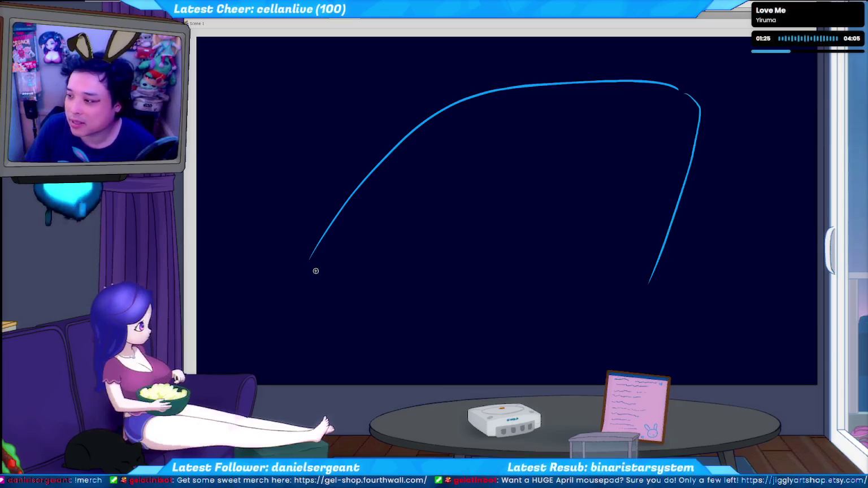
# Step: Draw the windshield's lower edge, the left pillar, and a line above the lower edge
pyautogui.moveTo(311, 258)
pyautogui.mouseDown()
pyautogui.moveTo(298, 278)
pyautogui.moveTo(607, 338)
pyautogui.mouseUp()
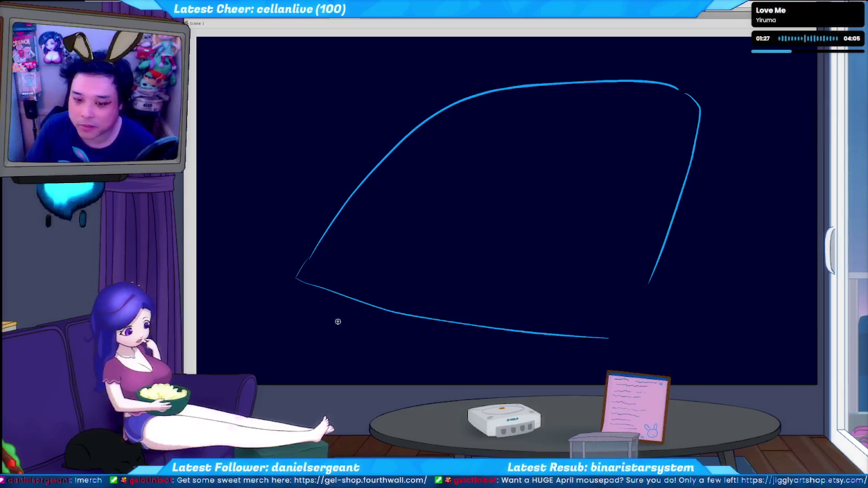
pyautogui.moveTo(409, 290); pyautogui.dragTo(624, 303)
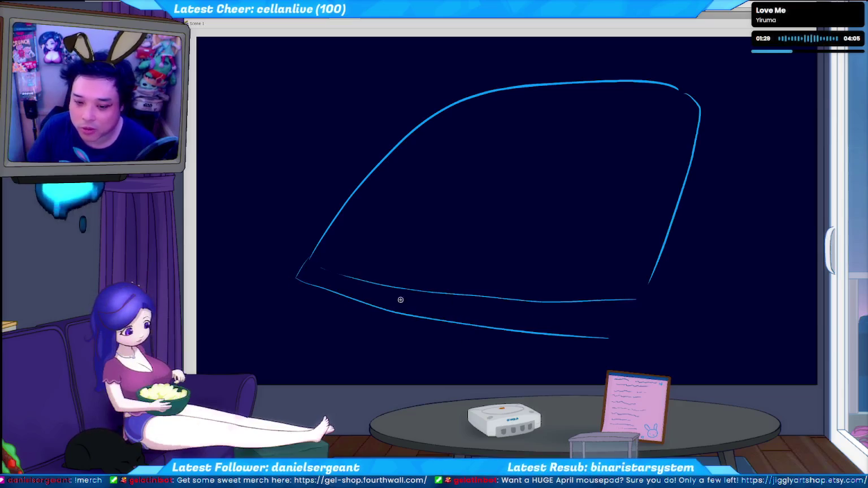
pyautogui.moveTo(317, 249); pyautogui.dragTo(217, 141)
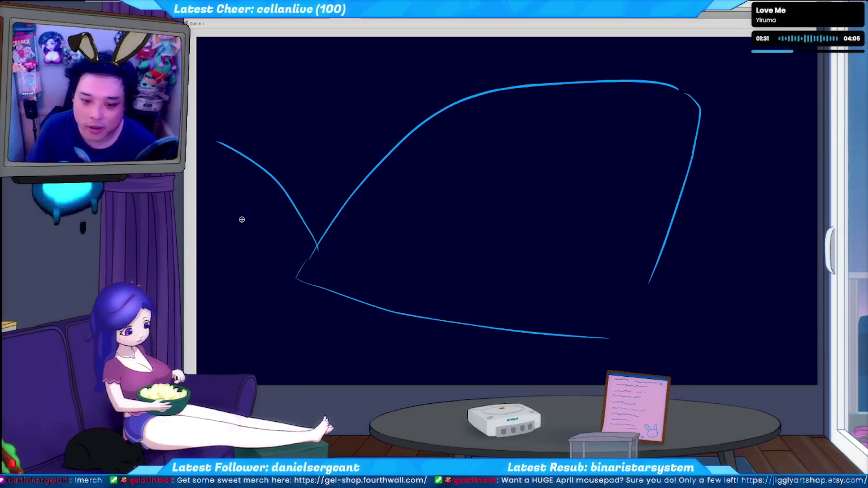
pyautogui.moveTo(314, 285); pyautogui.dragTo(257, 379)
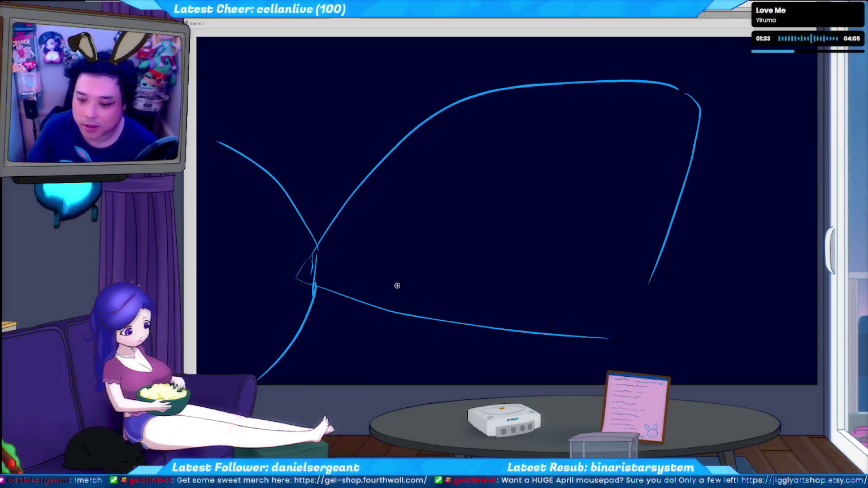
pyautogui.moveTo(321, 276)
pyautogui.mouseDown()
pyautogui.moveTo(626, 315)
pyautogui.moveTo(611, 341)
pyautogui.mouseUp()
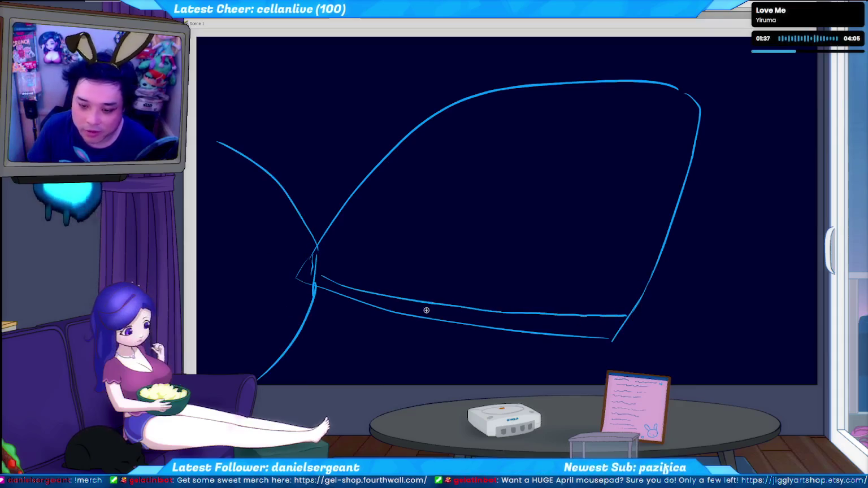
pyautogui.moveTo(384, 300); pyautogui.dragTo(552, 327)
pyautogui.hotkey('ctrl', 'z')
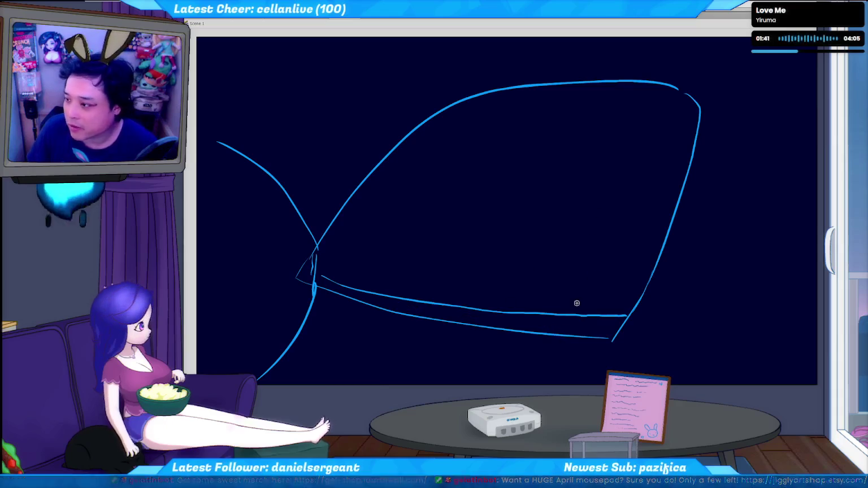
# Step: Add a curve along the right side and a humped lower dashboard line
pyautogui.moveTo(564, 308)
pyautogui.mouseDown()
pyautogui.moveTo(650, 206)
pyautogui.moveTo(689, 181)
pyautogui.mouseUp()
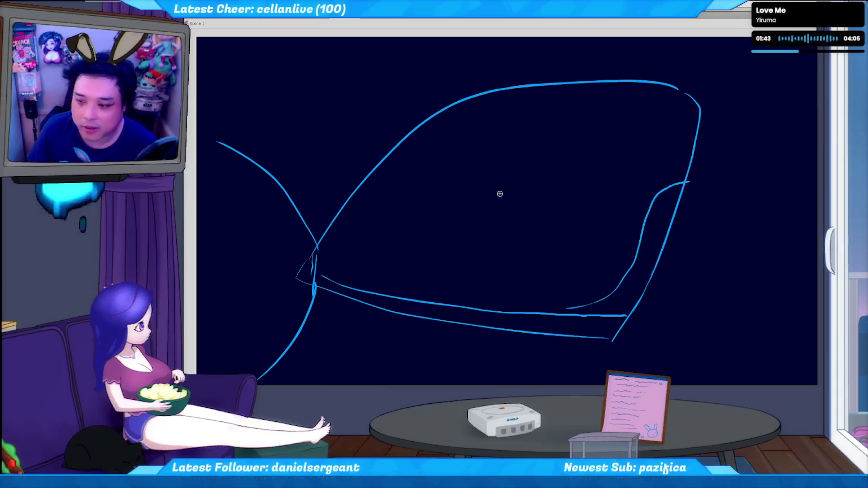
pyautogui.moveTo(545, 305); pyautogui.dragTo(452, 289)
pyautogui.hotkey('ctrl', 'z')
pyautogui.moveTo(532, 305); pyautogui.dragTo(428, 298)
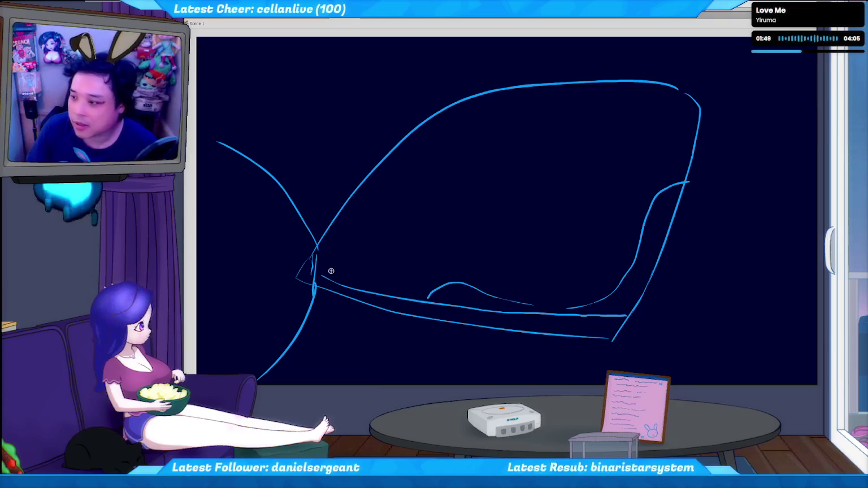
# Step: Draw the steering column toward the centre, trying and undoing the wheel oval
pyautogui.moveTo(317, 273); pyautogui.dragTo(418, 216)
pyautogui.hotkey('ctrl', 'z')
pyautogui.moveTo(320, 270); pyautogui.dragTo(434, 204)
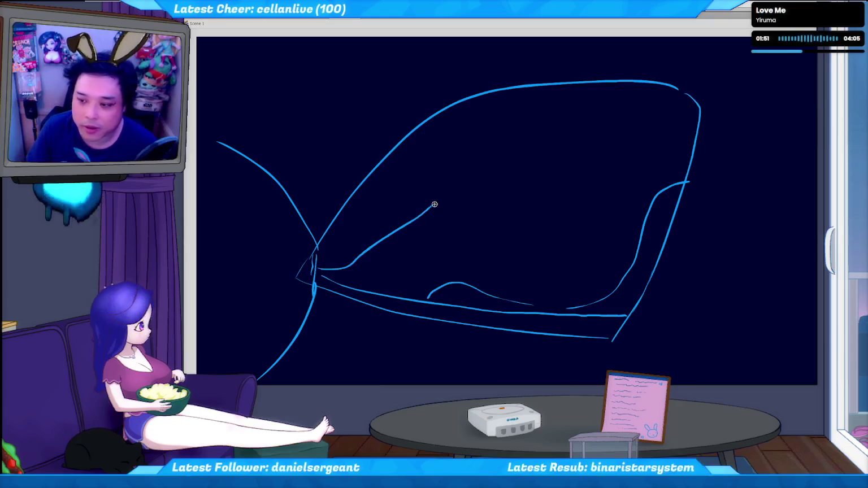
pyautogui.moveTo(449, 159); pyautogui.dragTo(454, 159)
pyautogui.hotkey('ctrl', 'z')
pyautogui.moveTo(427, 210)
pyautogui.mouseDown()
pyautogui.moveTo(456, 150)
pyautogui.moveTo(451, 244)
pyautogui.mouseUp()
pyautogui.hotkey('ctrl', 'z')
pyautogui.hotkey('ctrl', 'z')
pyautogui.hotkey('ctrl', 'z')
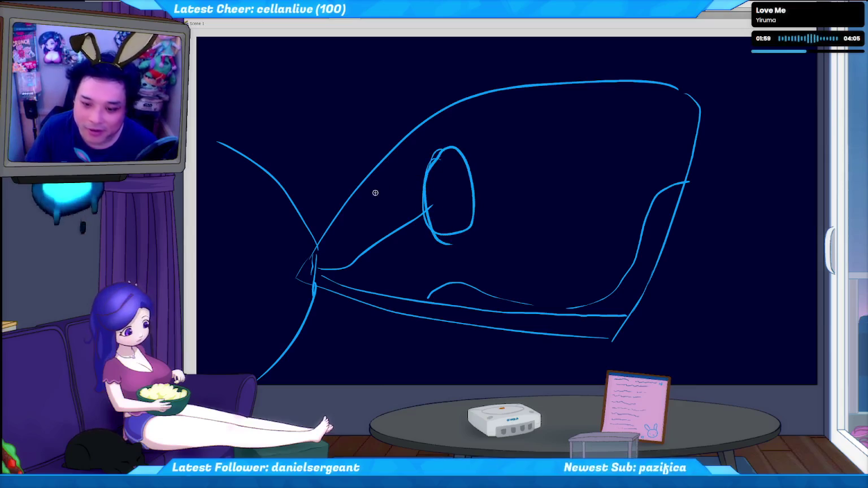
# Step: Add an upper wheel arc and a lower spoke arc, erasing the stray curve below
pyautogui.moveTo(427, 182); pyautogui.dragTo(464, 160)
pyautogui.hotkey('ctrl', 'z')
pyautogui.moveTo(427, 181); pyautogui.dragTo(464, 160)
pyautogui.moveTo(427, 204); pyautogui.dragTo(464, 229)
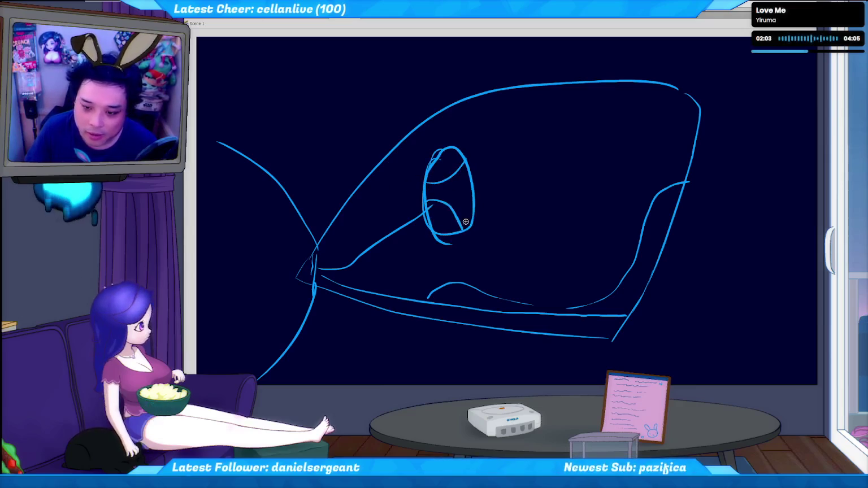
pyautogui.hotkey('ctrl', 'z')
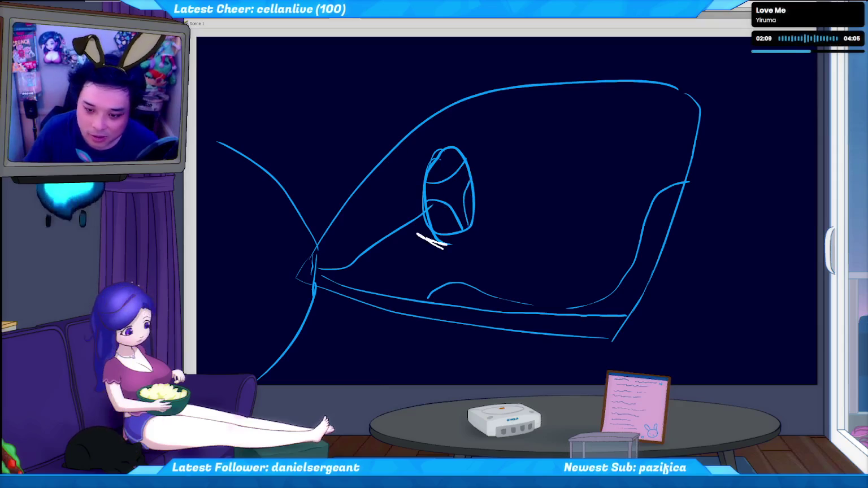
pyautogui.moveTo(432, 238); pyautogui.dragTo(452, 244)
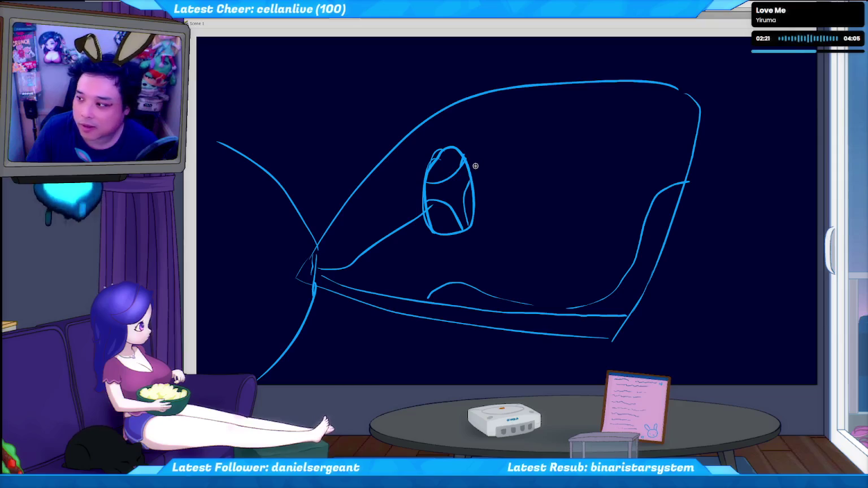
# Step: Draw a curve rising from the wheel's right side, discarding trial long lines
pyautogui.moveTo(474, 176); pyautogui.dragTo(546, 115)
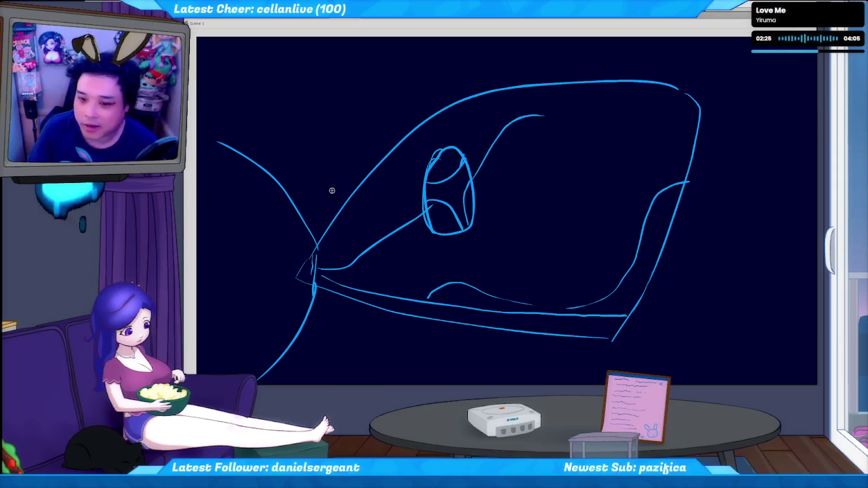
pyautogui.moveTo(378, 125); pyautogui.dragTo(768, 51)
pyautogui.hotkey('ctrl', 'z')
pyautogui.moveTo(308, 225)
pyautogui.mouseDown()
pyautogui.moveTo(500, 72)
pyautogui.moveTo(805, 80)
pyautogui.mouseUp()
pyautogui.hotkey('ctrl', 'z')
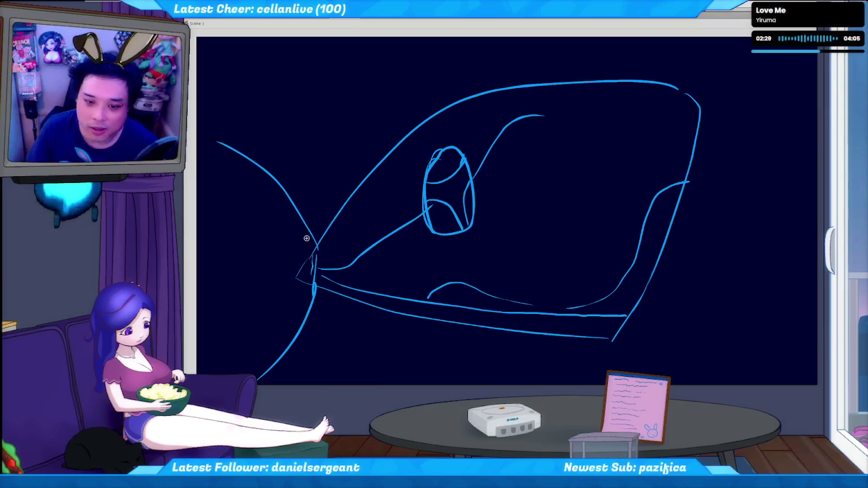
pyautogui.moveTo(310, 235); pyautogui.dragTo(379, 133)
pyautogui.hotkey('ctrl', 'z')
# Step: Draw two parallel windshield lines from the left corner to the upper right
pyautogui.moveTo(304, 223)
pyautogui.mouseDown()
pyautogui.moveTo(325, 180)
pyautogui.moveTo(357, 148)
pyautogui.mouseUp()
pyautogui.moveTo(489, 62); pyautogui.dragTo(777, 65)
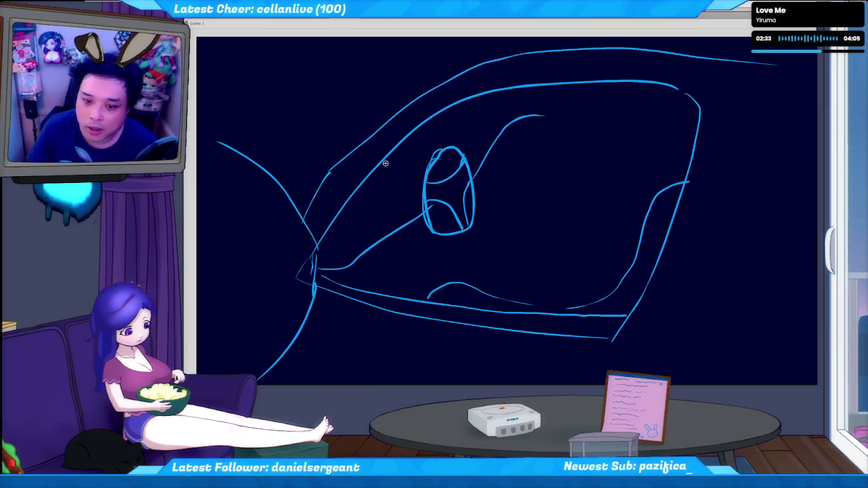
pyautogui.moveTo(317, 231)
pyautogui.mouseDown()
pyautogui.moveTo(468, 74)
pyautogui.moveTo(760, 81)
pyautogui.mouseUp()
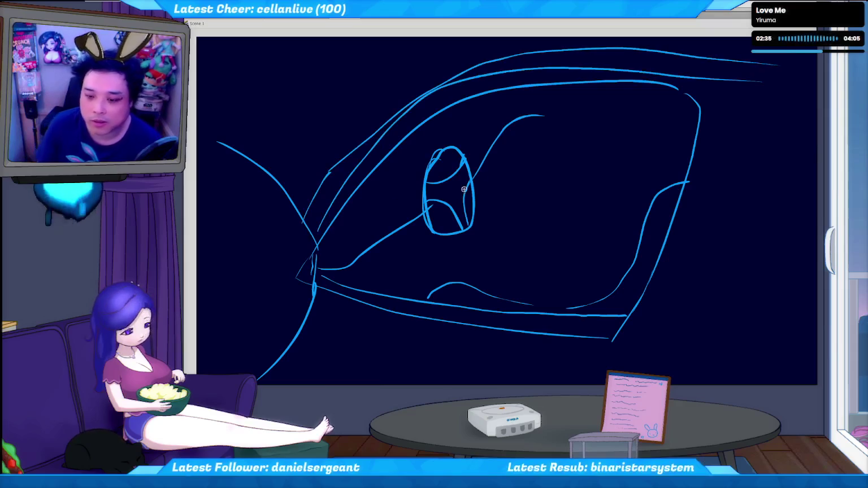
# Step: Draw a large circle right of the wheel, undoing the lower-right and left-side strokes
pyautogui.moveTo(556, 136); pyautogui.dragTo(584, 114)
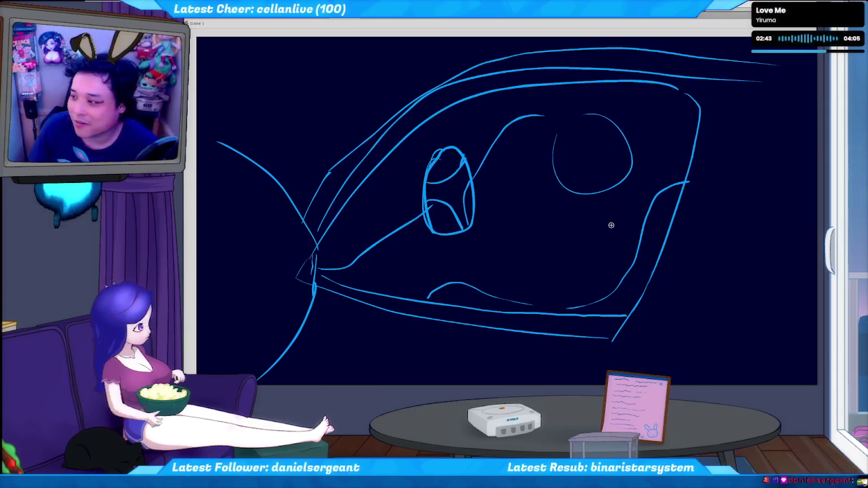
pyautogui.moveTo(522, 303)
pyautogui.mouseDown()
pyautogui.moveTo(562, 301)
pyautogui.moveTo(662, 167)
pyautogui.mouseUp()
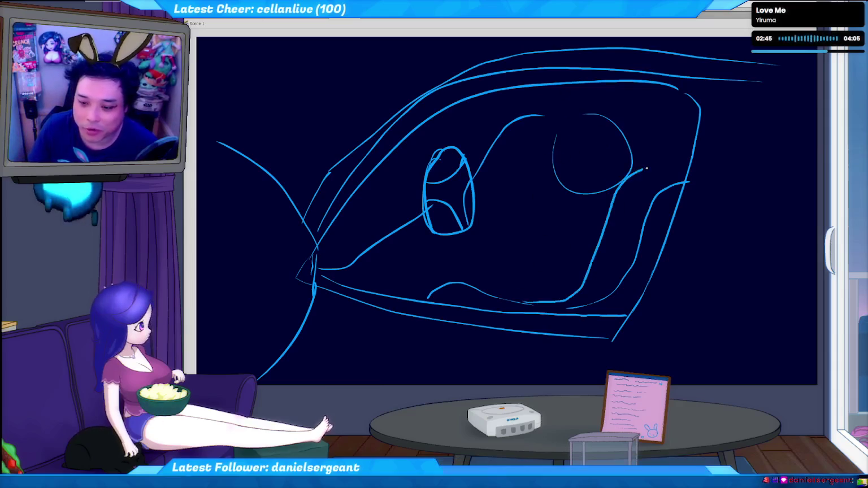
pyautogui.hotkey('ctrl', 'z')
pyautogui.hotkey('ctrl', 'z')
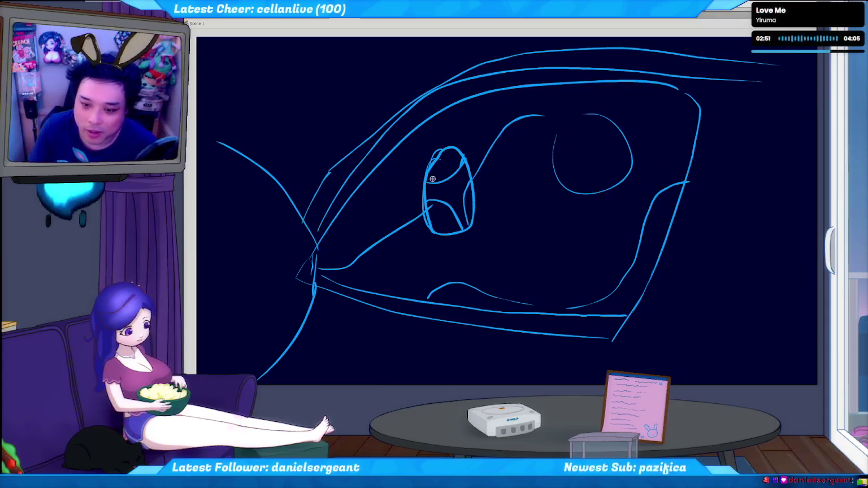
pyautogui.hotkey('ctrl', 'z')
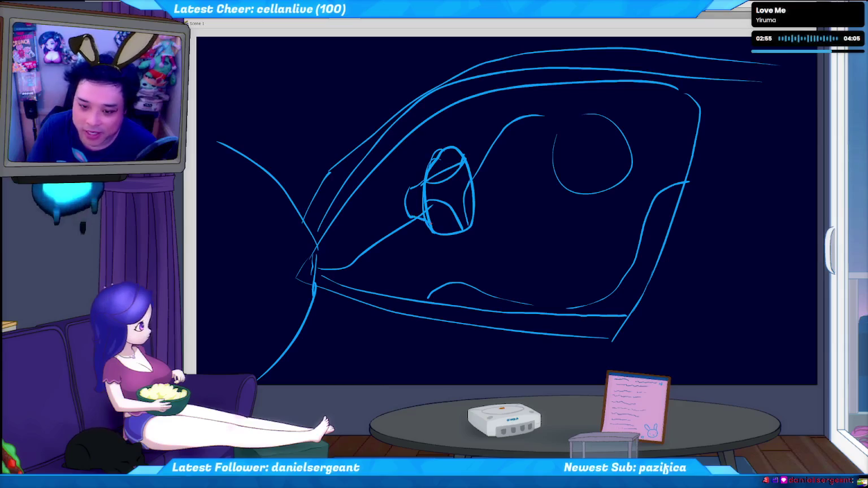
# Step: Scribble gauge details left of the steering wheel, undoing stray strokes around it
pyautogui.moveTo(343, 243)
pyautogui.mouseDown()
pyautogui.moveTo(369, 231)
pyautogui.moveTo(416, 149)
pyautogui.mouseUp()
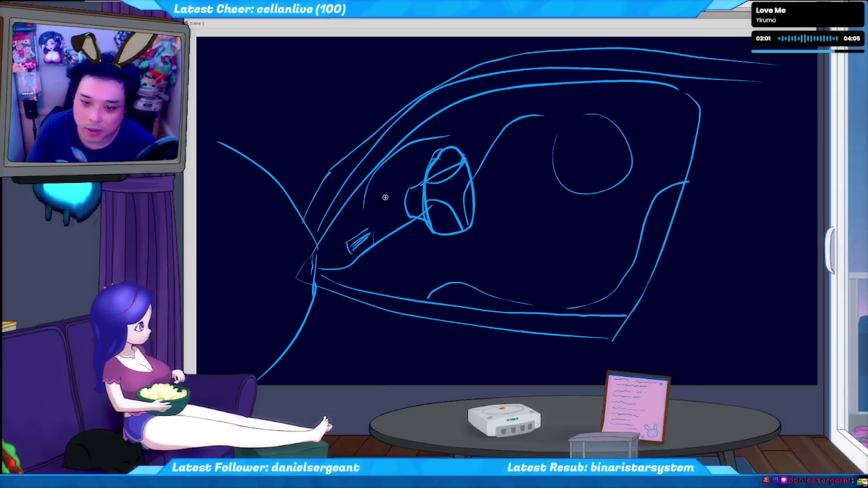
pyautogui.hotkey('ctrl', 'z')
pyautogui.moveTo(386, 172)
pyautogui.mouseDown()
pyautogui.moveTo(388, 180)
pyautogui.moveTo(411, 161)
pyautogui.moveTo(417, 170)
pyautogui.mouseUp()
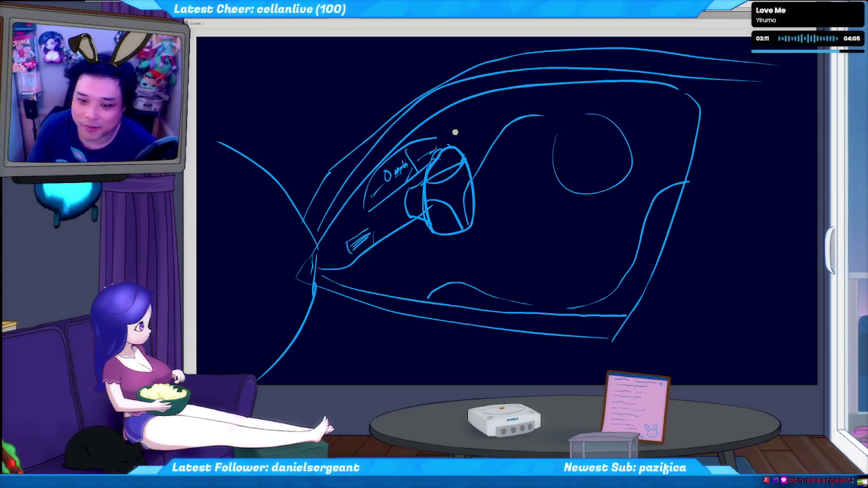
pyautogui.moveTo(447, 129); pyautogui.dragTo(452, 144)
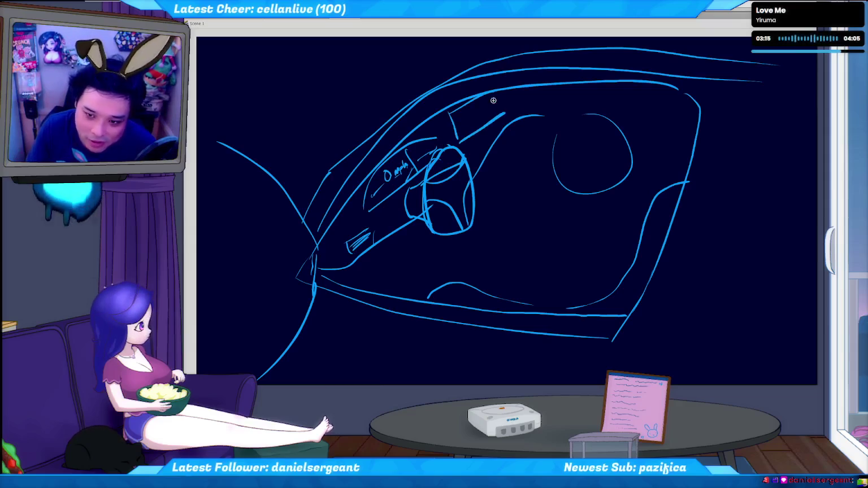
pyautogui.hotkey('ctrl', 'z')
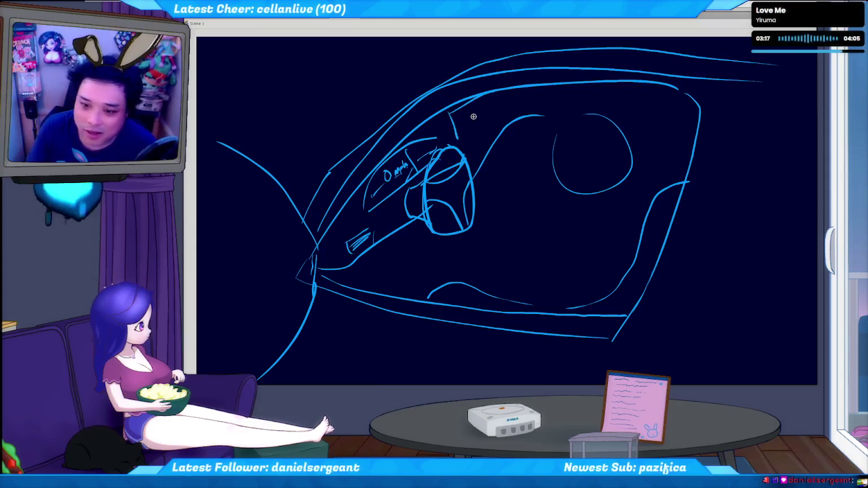